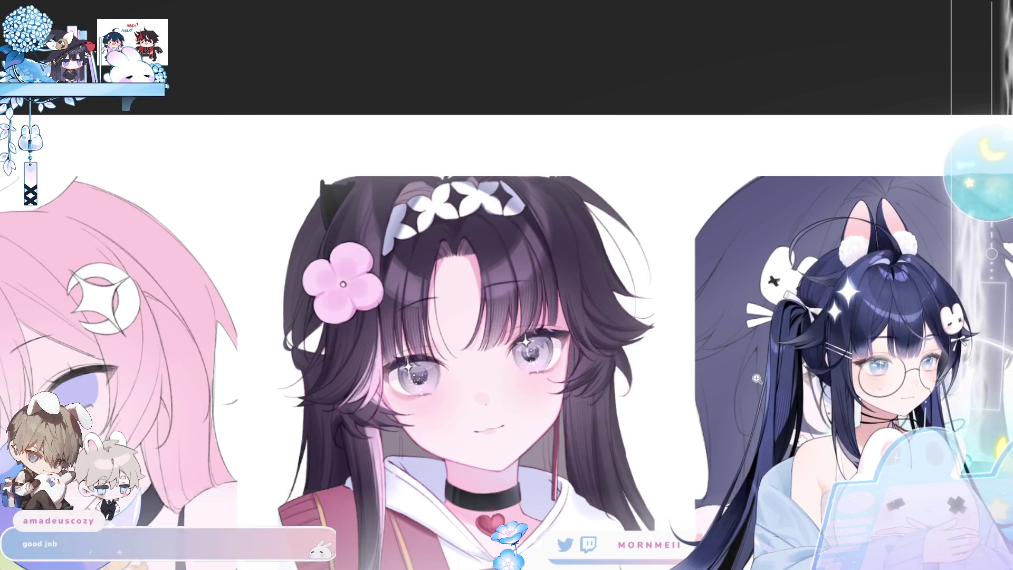
Step: Mirror the three-panel page several times to check its composition
scroll(738, 350, "down", 3)
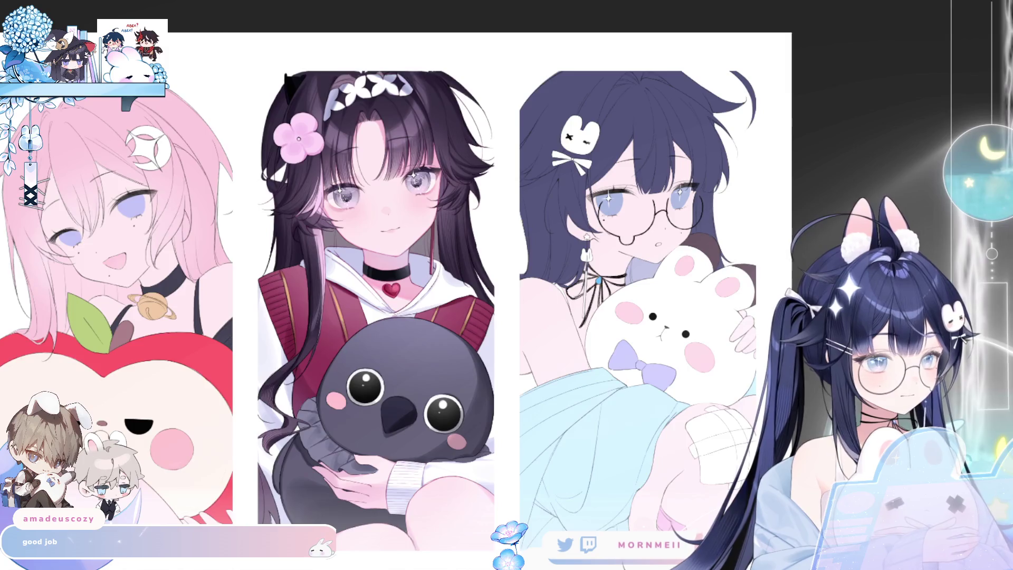
key("h")
key("h")
left_click_drag(377, 338, 408, 370)
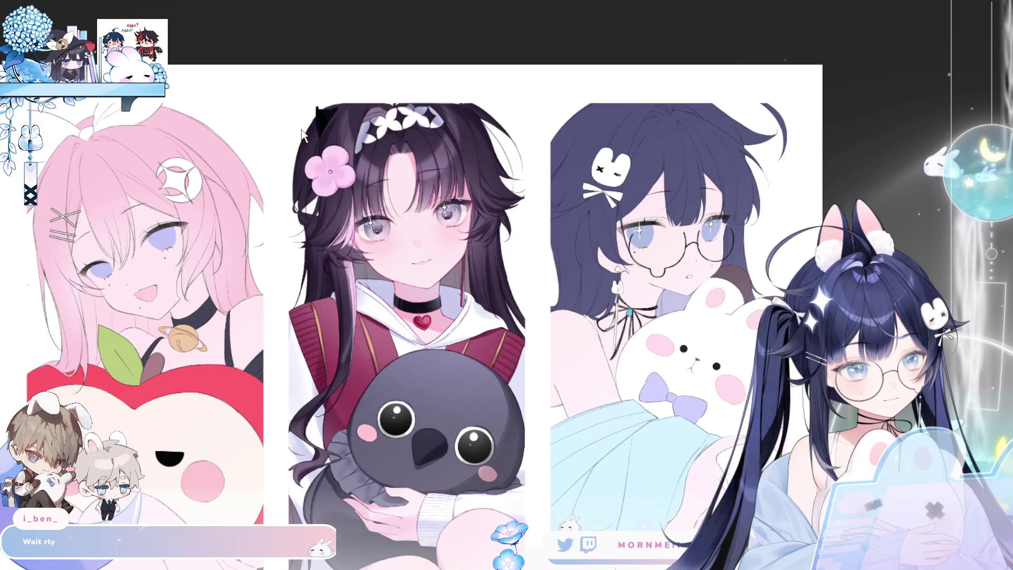
key("h")
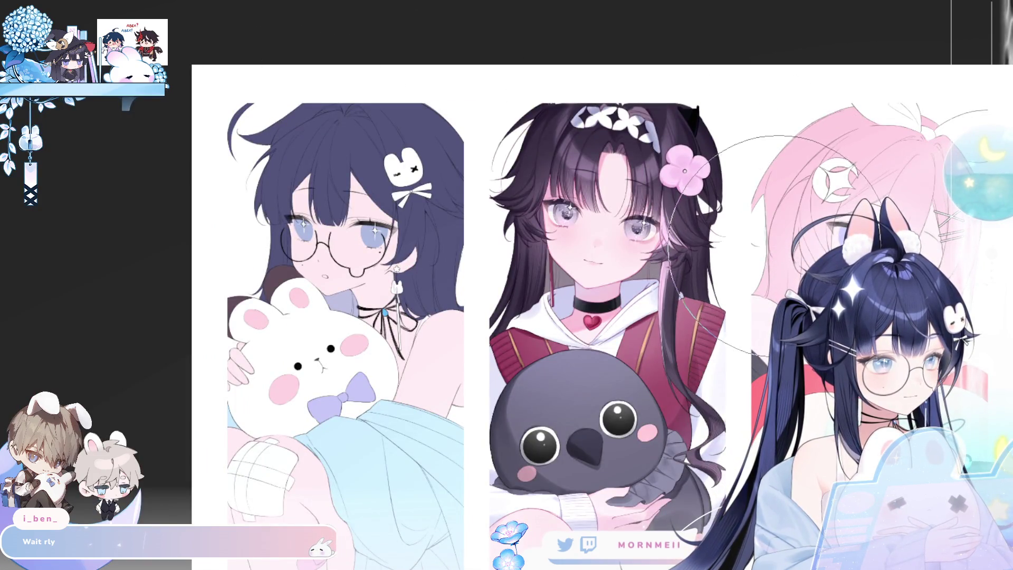
key("h")
key("h")
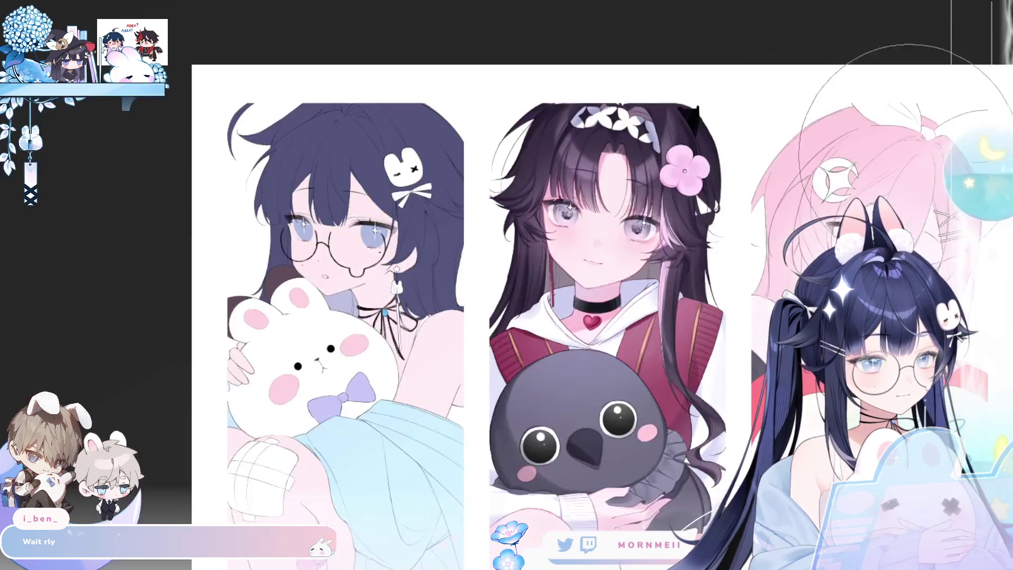
key("h")
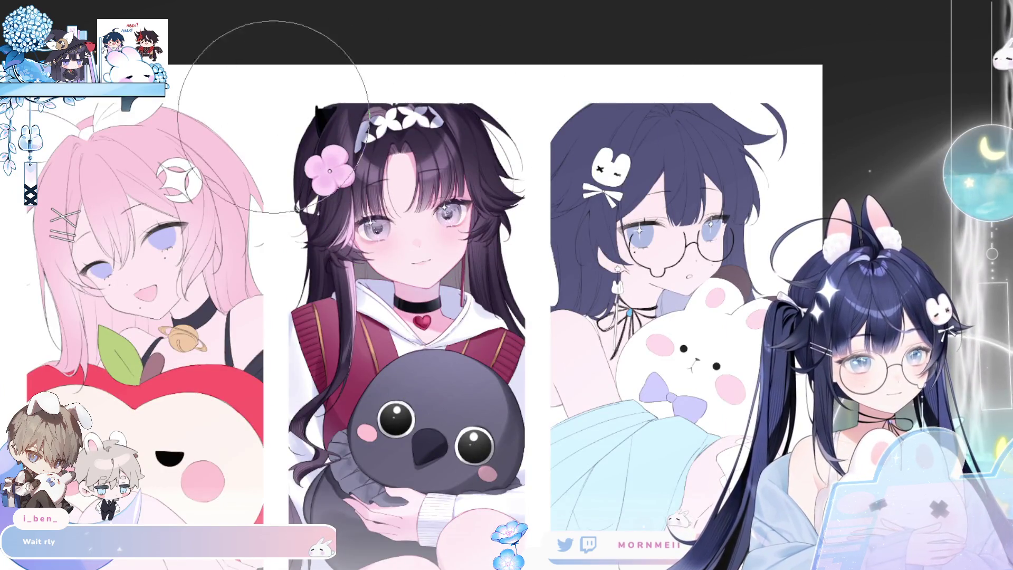
Step: Zoom in on the dark-haired girl's head and flip it repeatedly to check hair symmetry
left_click(365, 22)
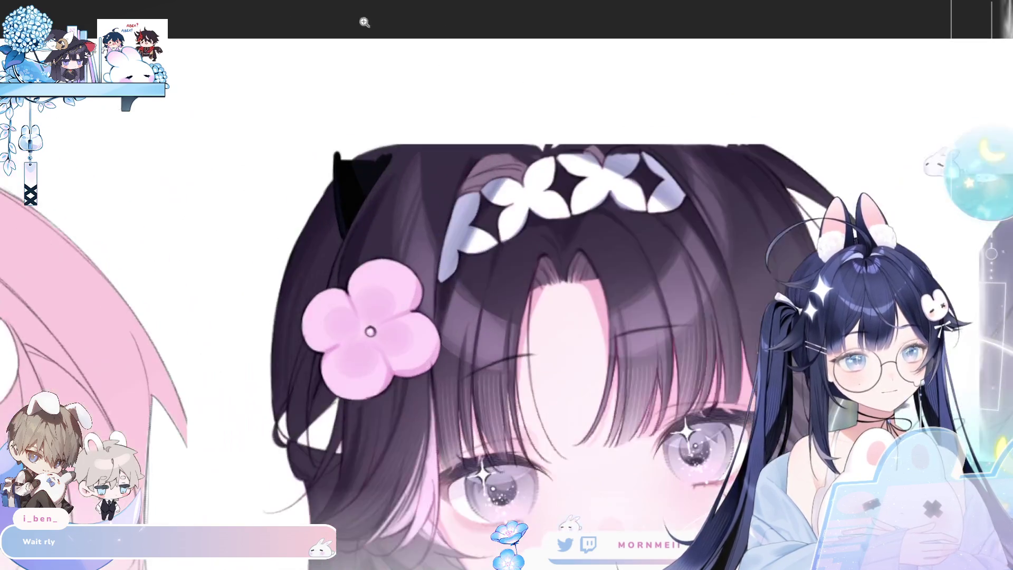
key("h")
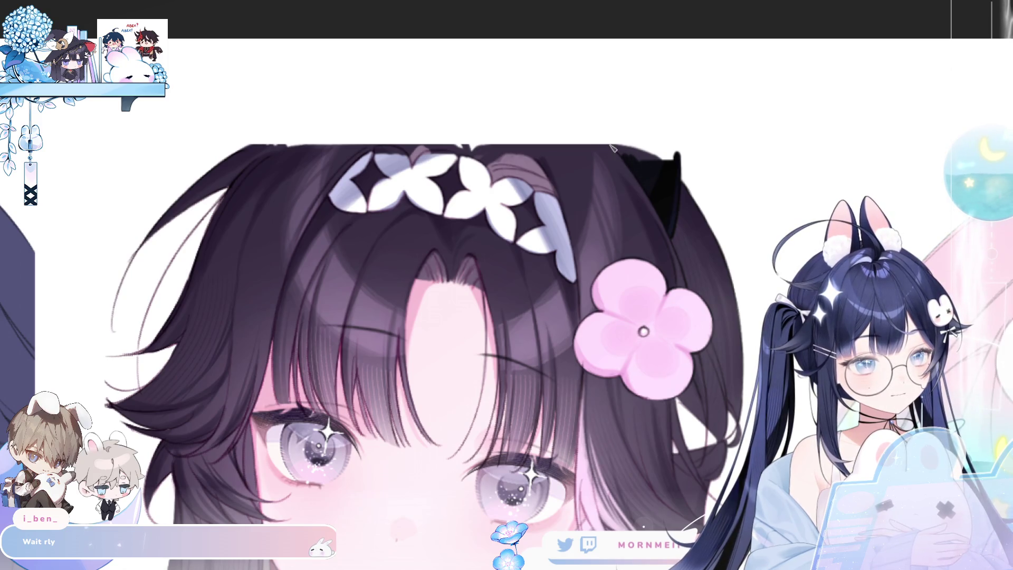
key("h")
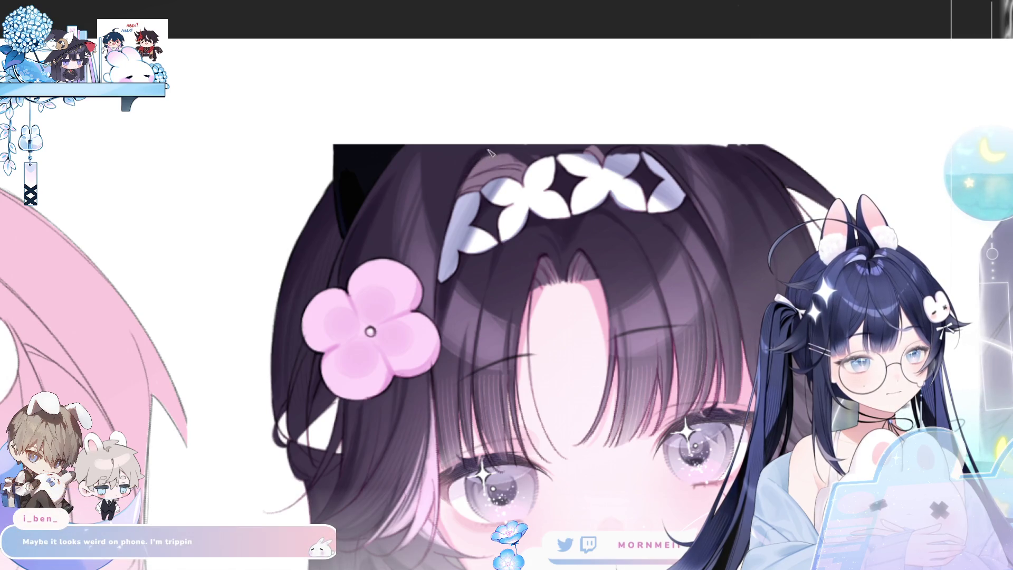
key("h")
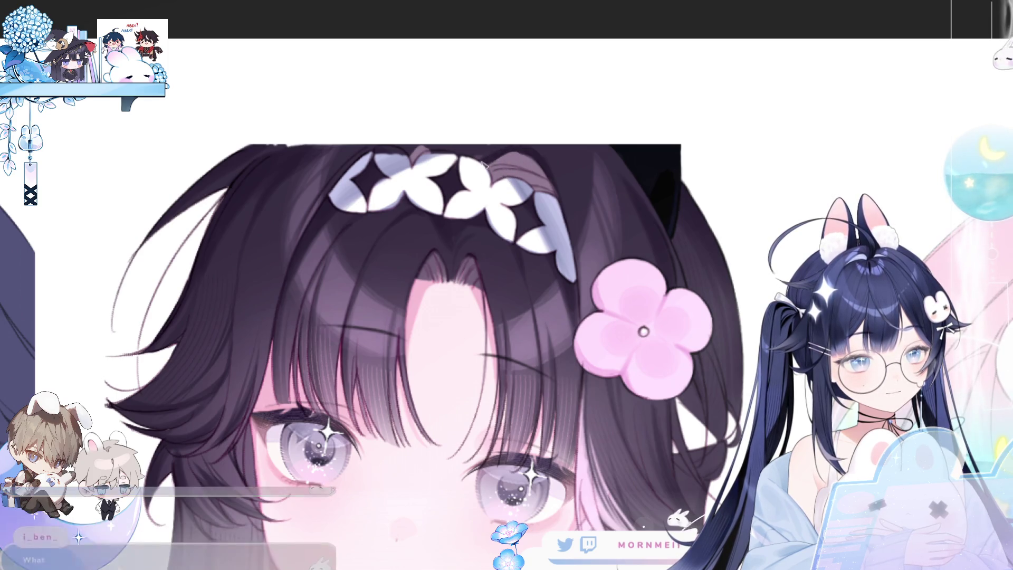
key("h")
key("h")
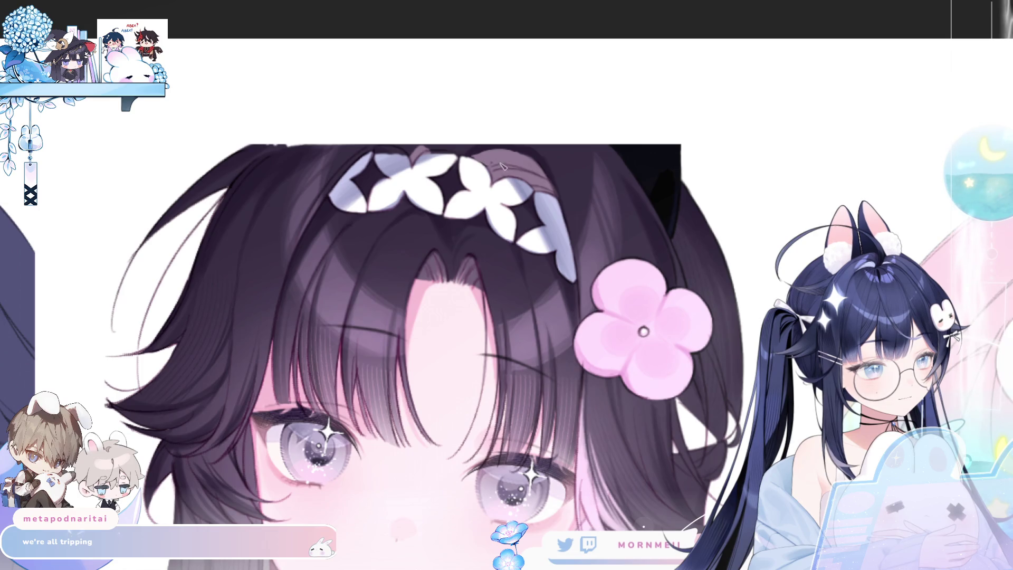
key("h")
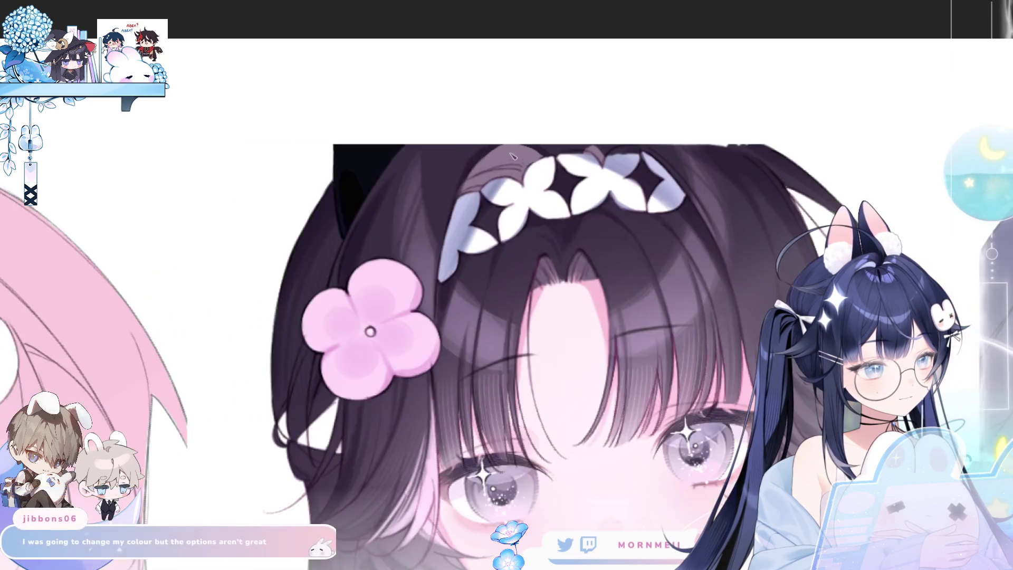
key("h")
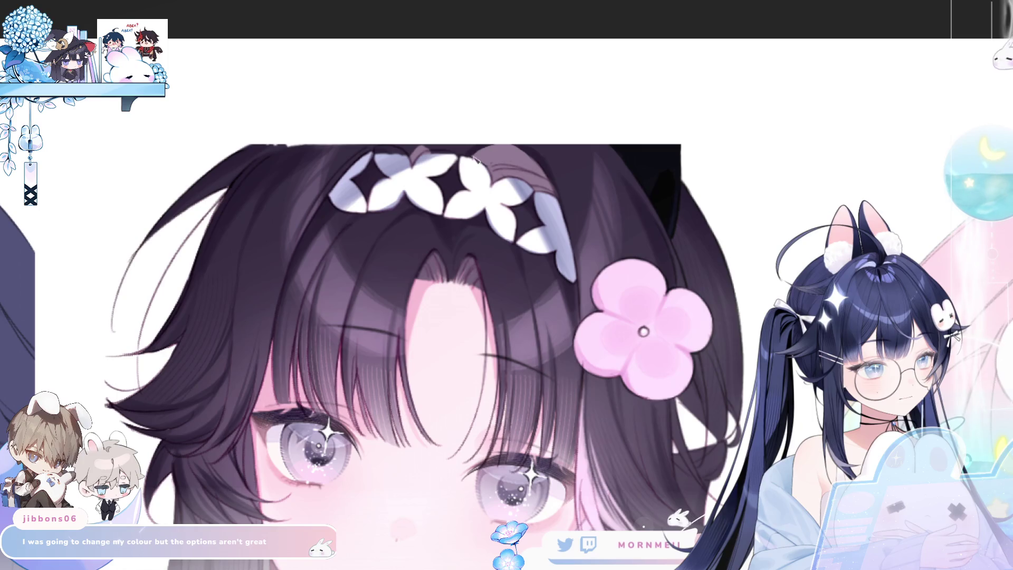
key("h")
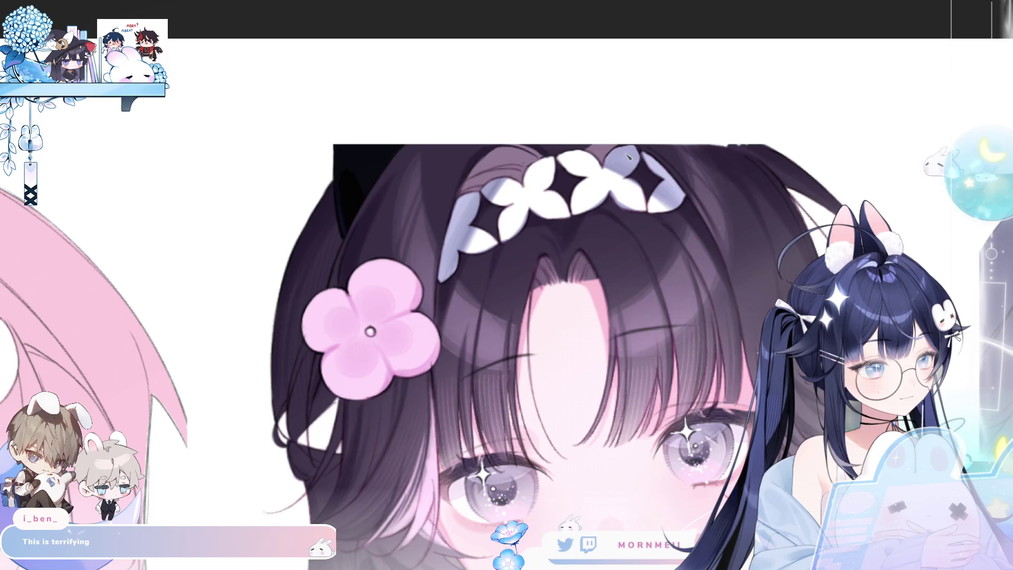
Step: Replace the first attempt with a freshly drawn outer hair strand line
key("h")
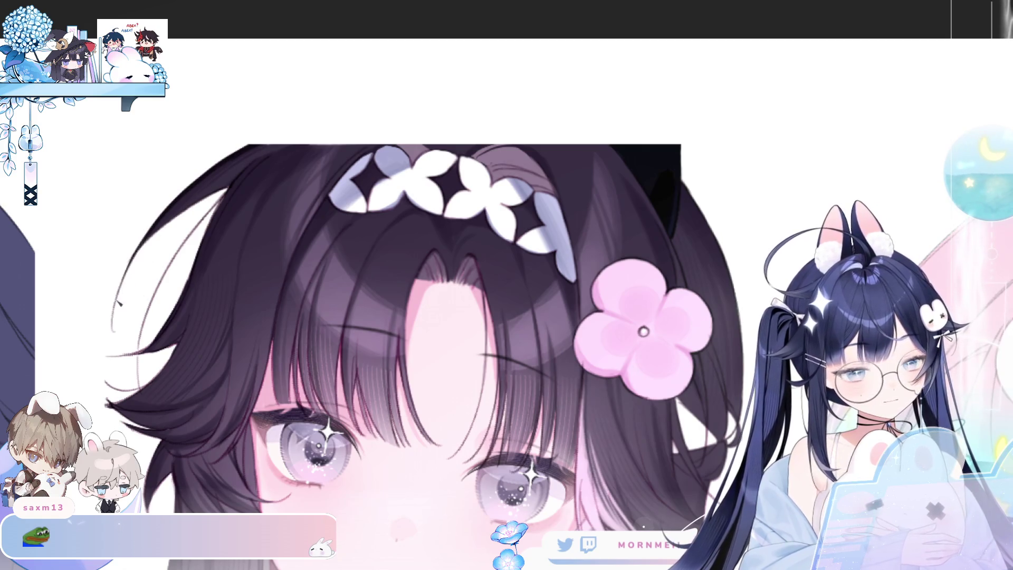
key("ctrl+z")
left_click_drag(120, 345, 128, 273)
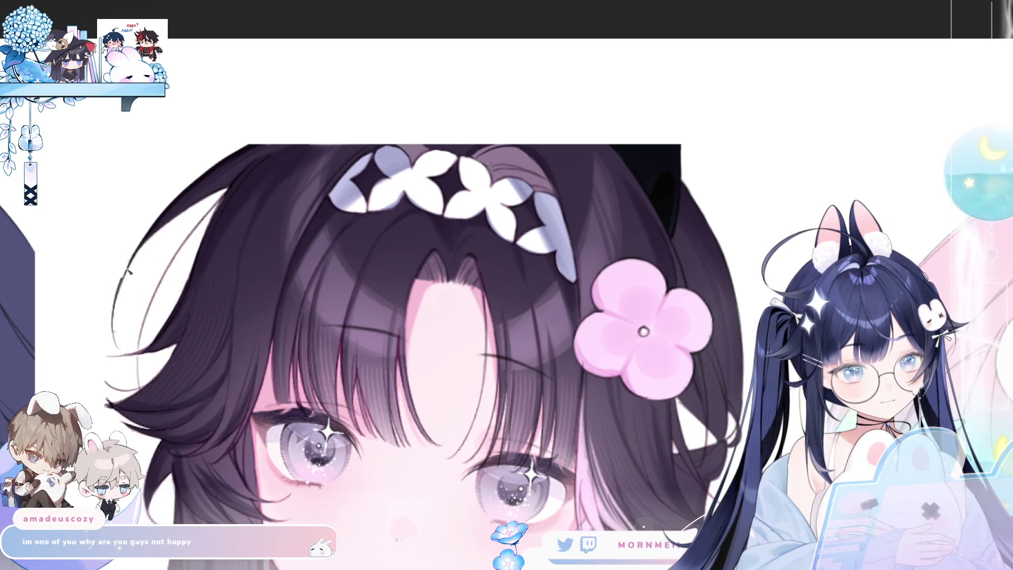
Step: Undo the hooked tail at the end of the new hair strand
key("ctrl+z")
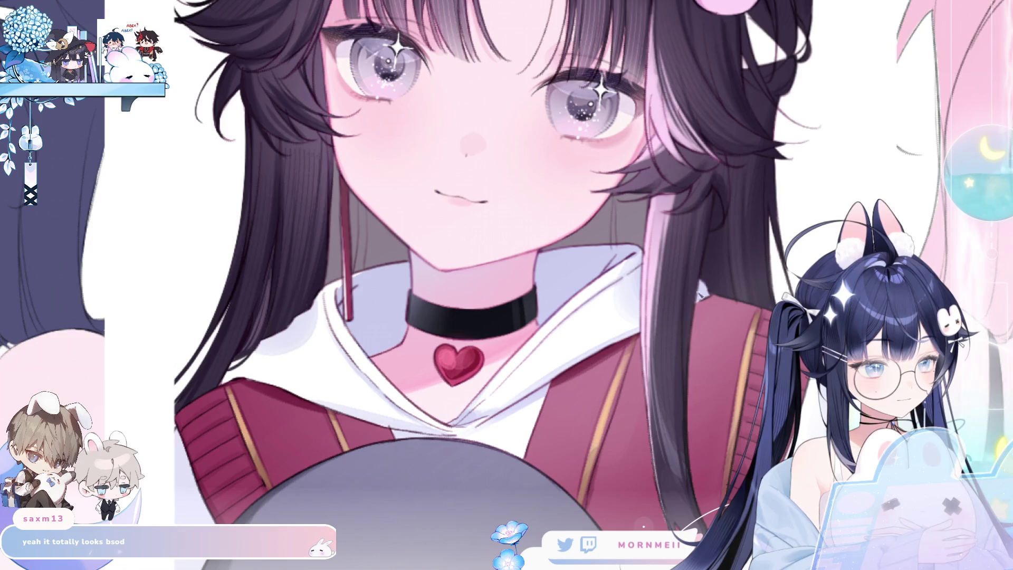
key("h")
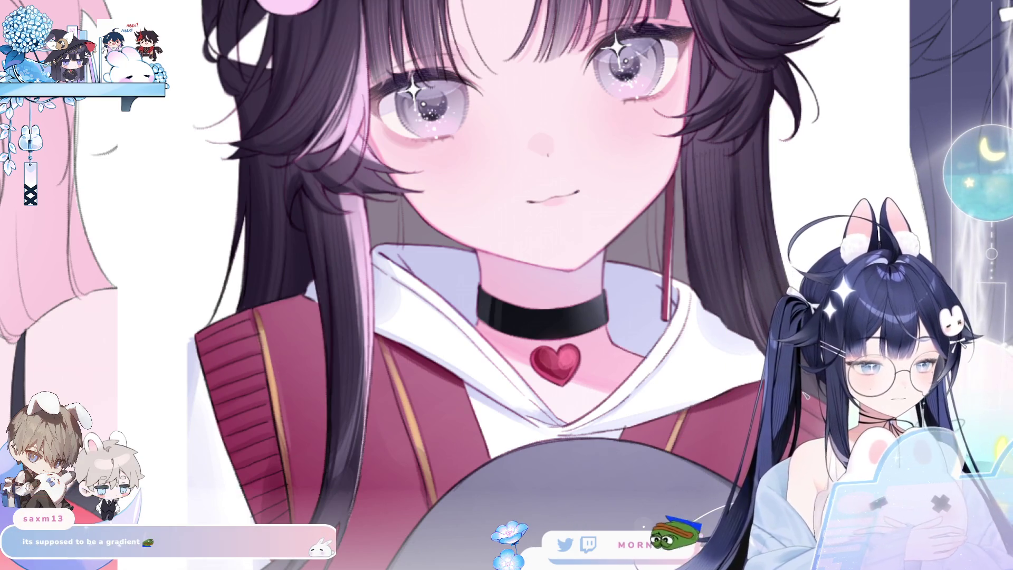
left_click_drag(396, 305, 299, 194)
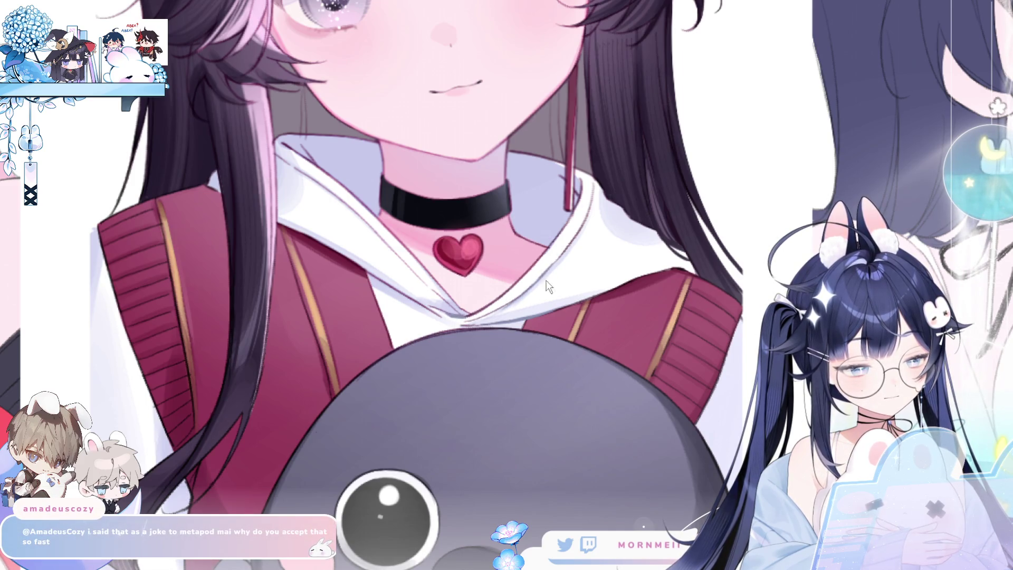
left_click_drag(546, 282, 435, 348)
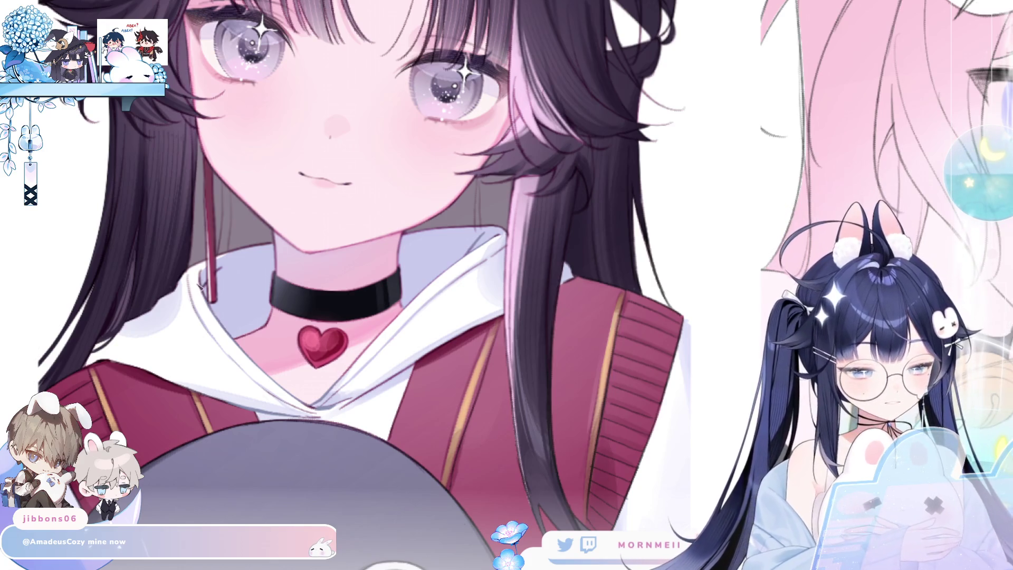
Step: Zoom in on the dark-haired girl's black choker and red heart pendant
scroll(192, 325, "up", 2)
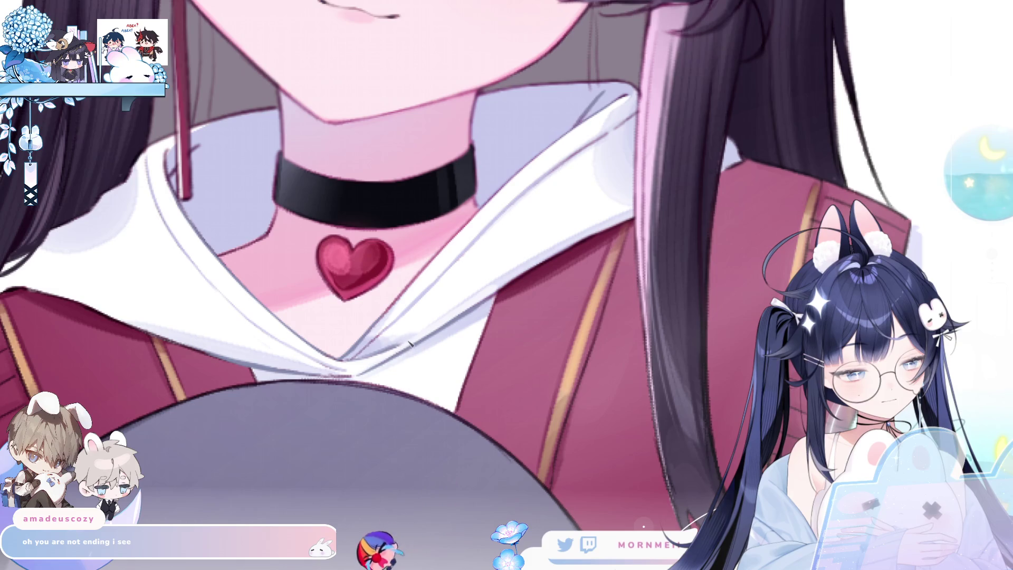
Step: Preview the whole page, then pan across the jacket, heart and right lapel
left_click(395, 355)
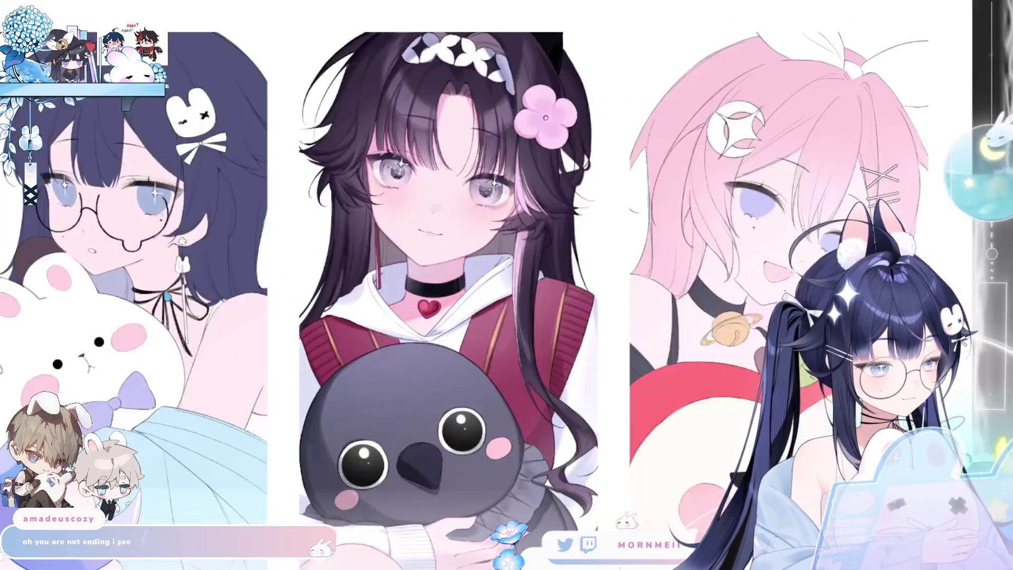
left_click(483, 303)
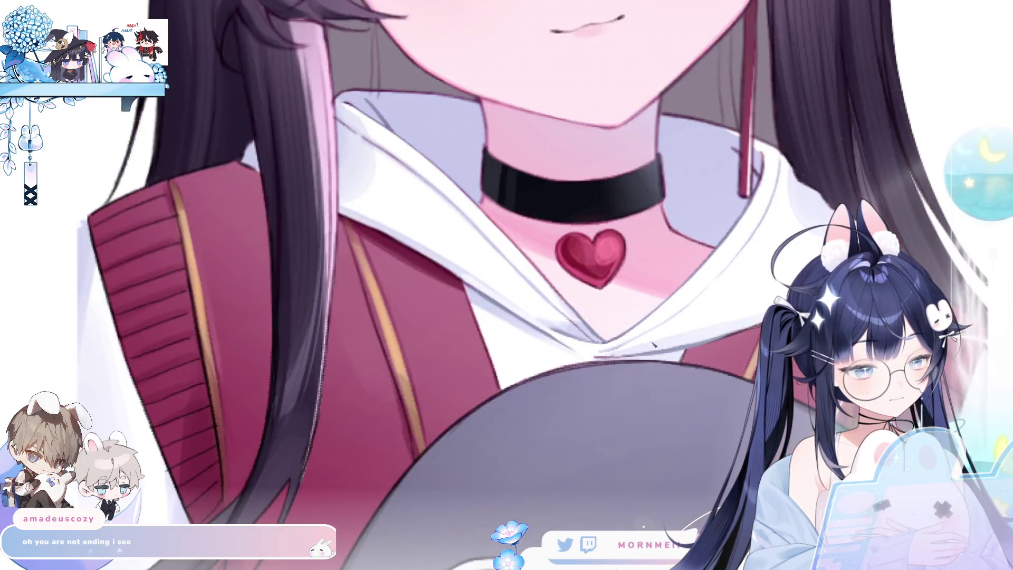
mouse_move(437, 355)
left_mouse_down()
mouse_move(571, 266)
mouse_move(505, 219)
mouse_move(428, 210)
left_mouse_up()
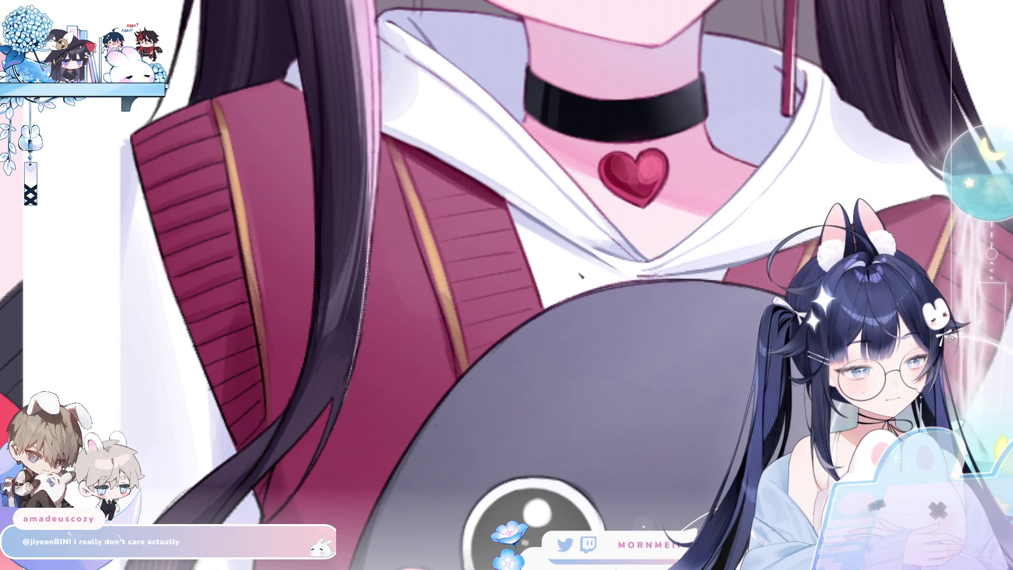
left_click_drag(579, 274, 365, 242)
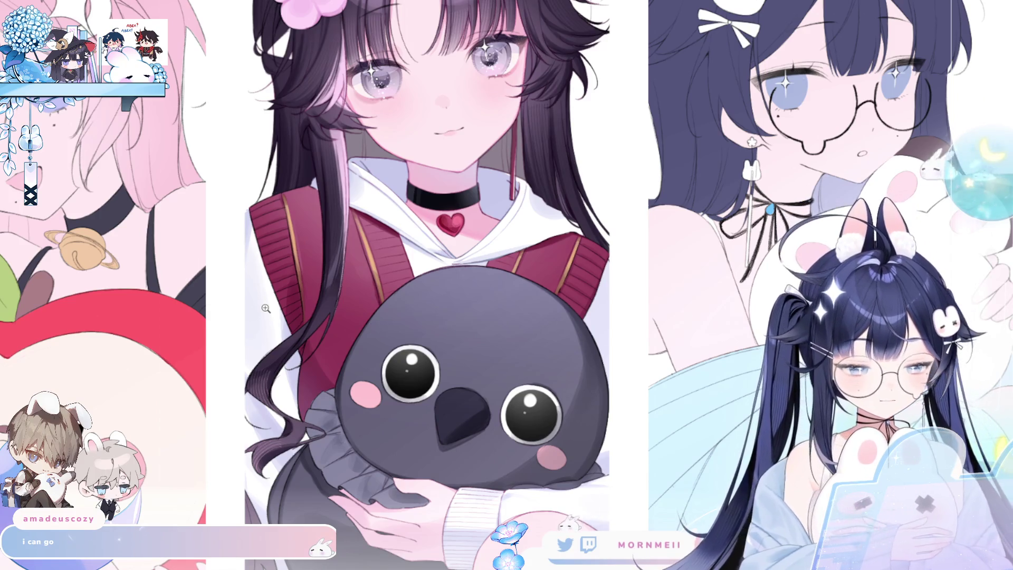
Step: Zoom in on the choker and heart, back out to the page, then into the middle portrait
left_click(266, 308)
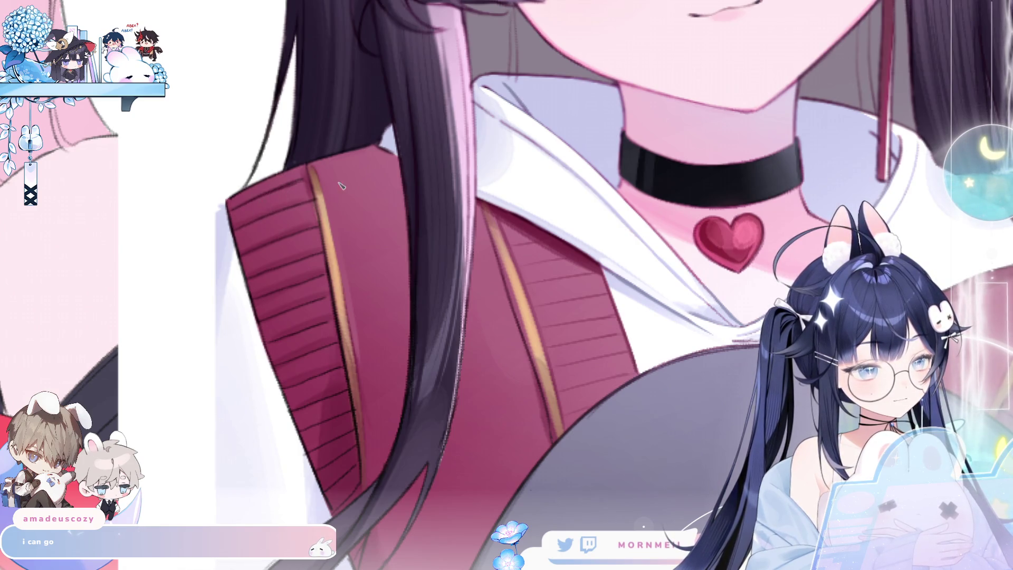
left_click(145, 289)
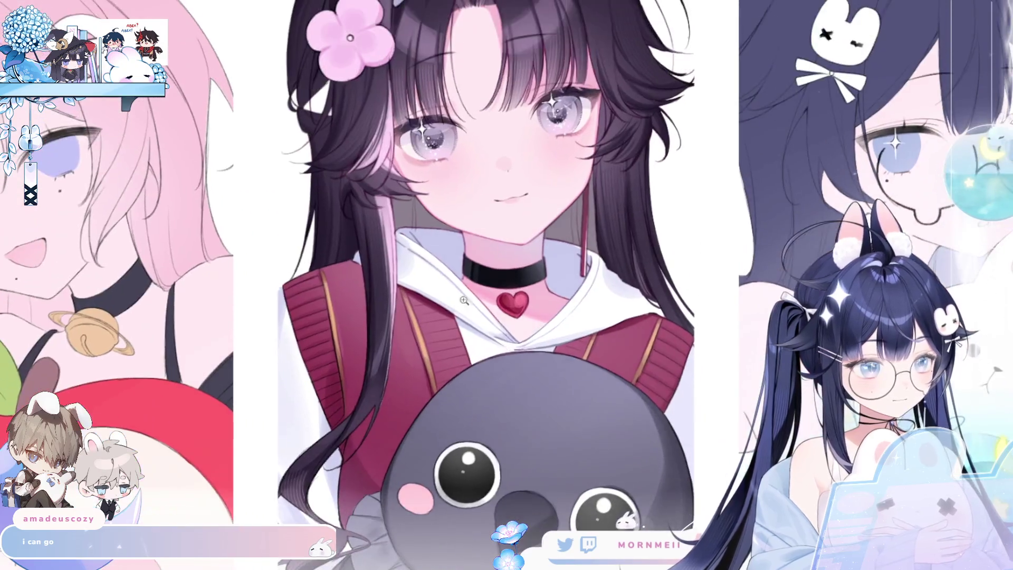
left_click(400, 249)
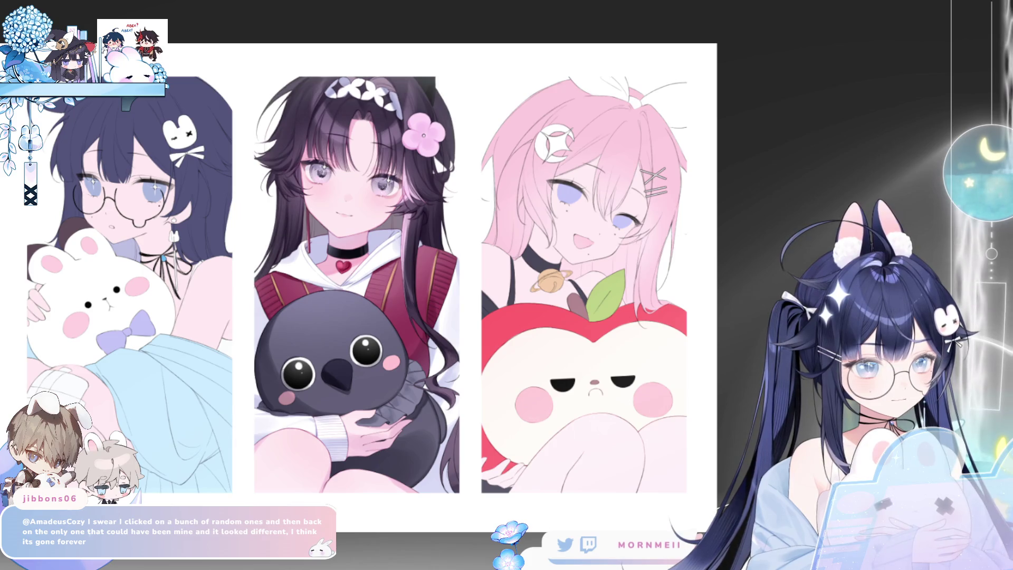
Step: Mirror the page, then zoom in on the middle girl's lilac eyes and dark bangs
scroll(293, 74, "up", 3)
scroll(331, 104, "down", 3)
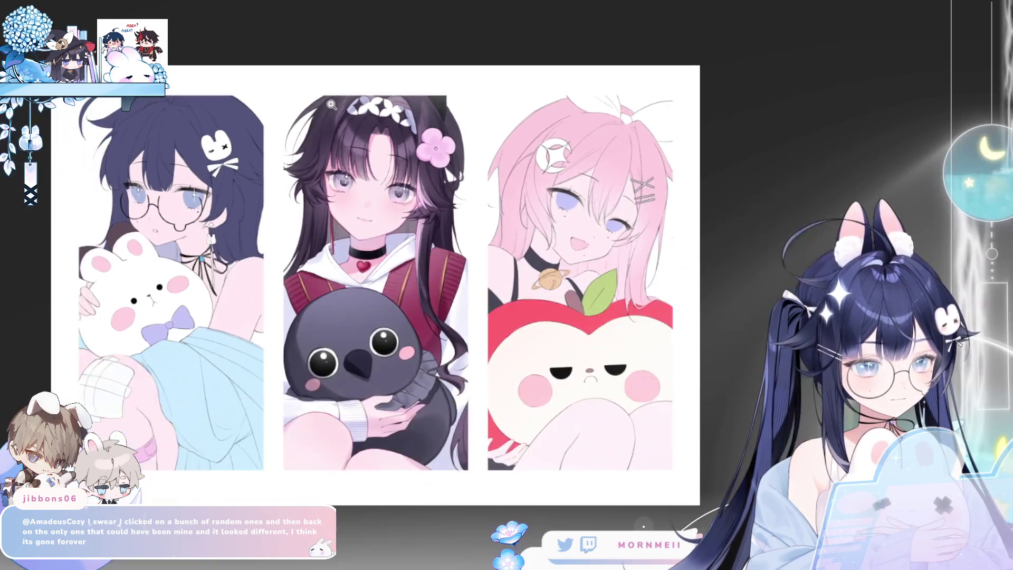
key("h")
scroll(326, 69, "up", 5)
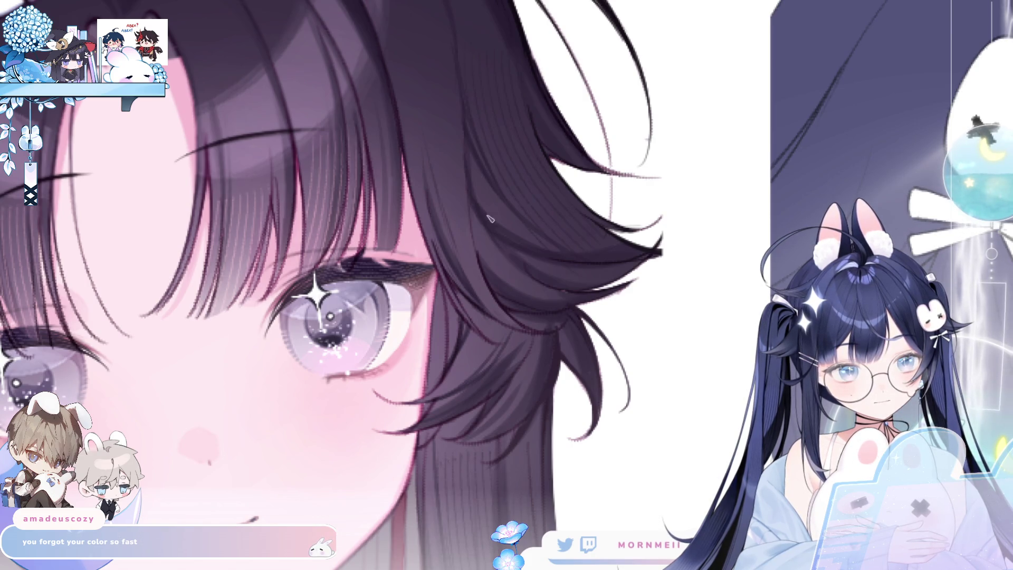
Step: Fit all three portraits to the window and compare them mirrored while zooming toward the face
key("ctrl+0")
key("h")
key("h")
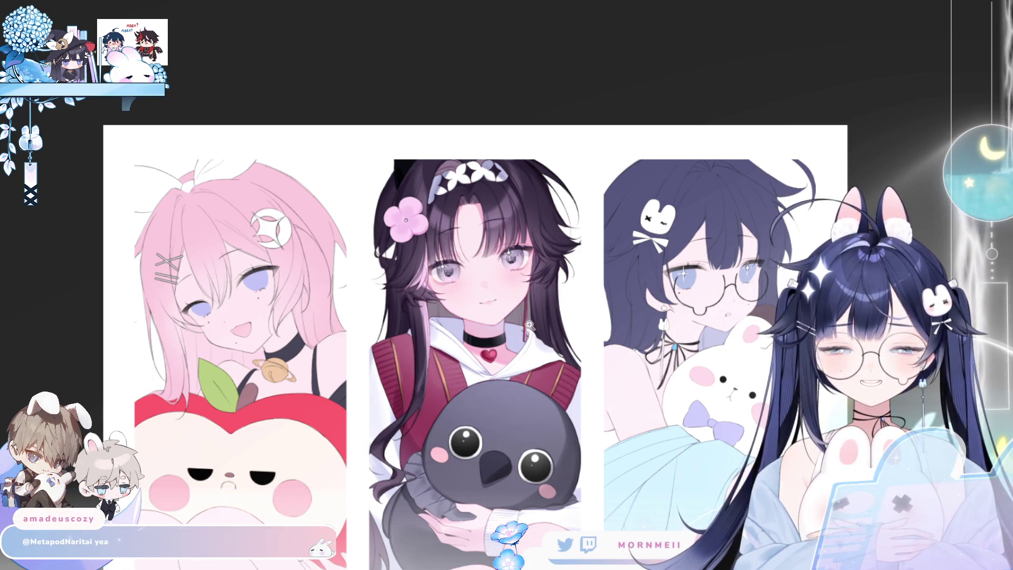
key("h")
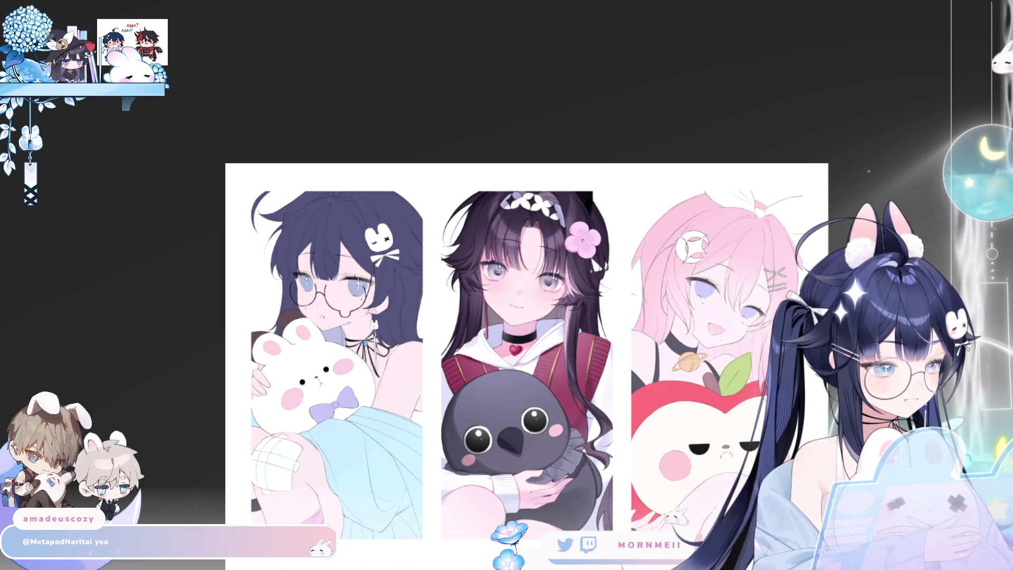
scroll(564, 522, "up", 2)
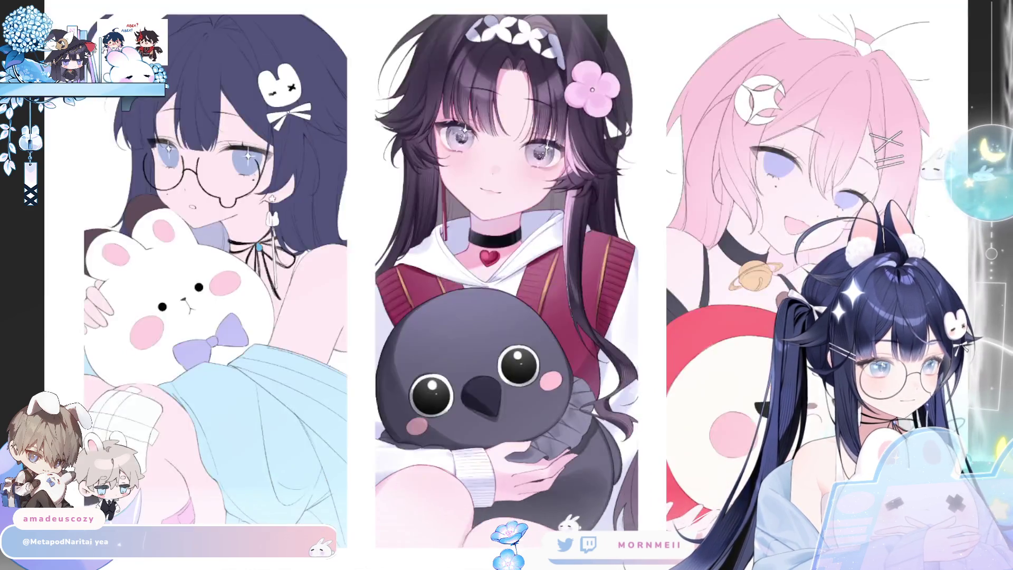
key("h")
key("h")
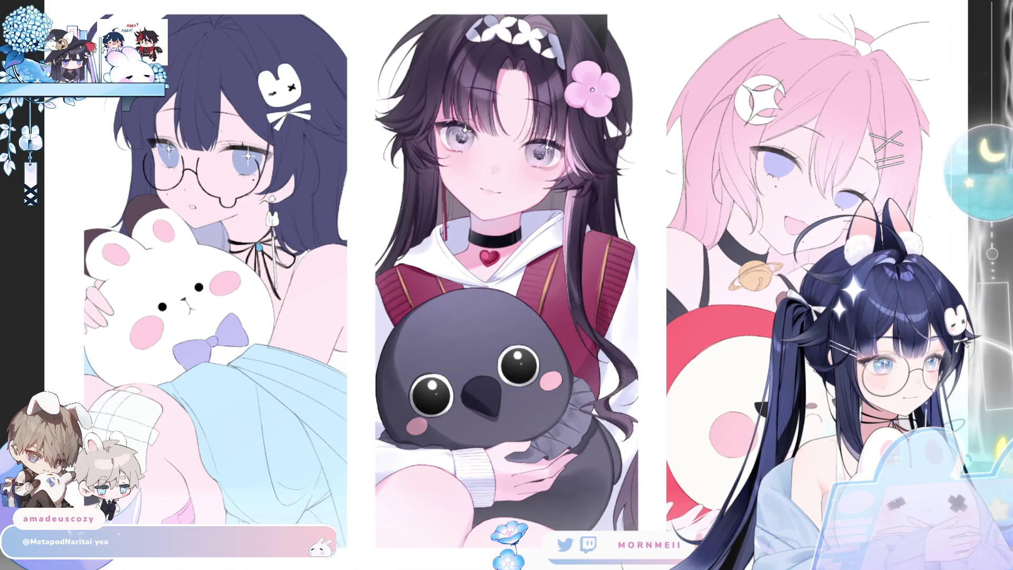
scroll(481, 122, "up", 2)
scroll(481, 122, "up", 2)
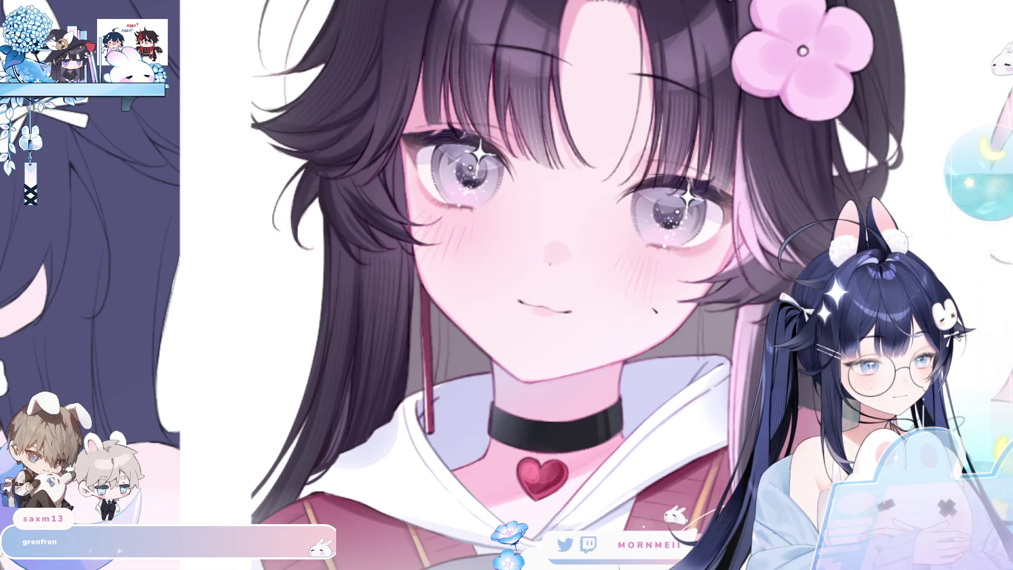
Step: Flip the middle girl's face back and forth to check symmetry, ending in normal orientation
key("h")
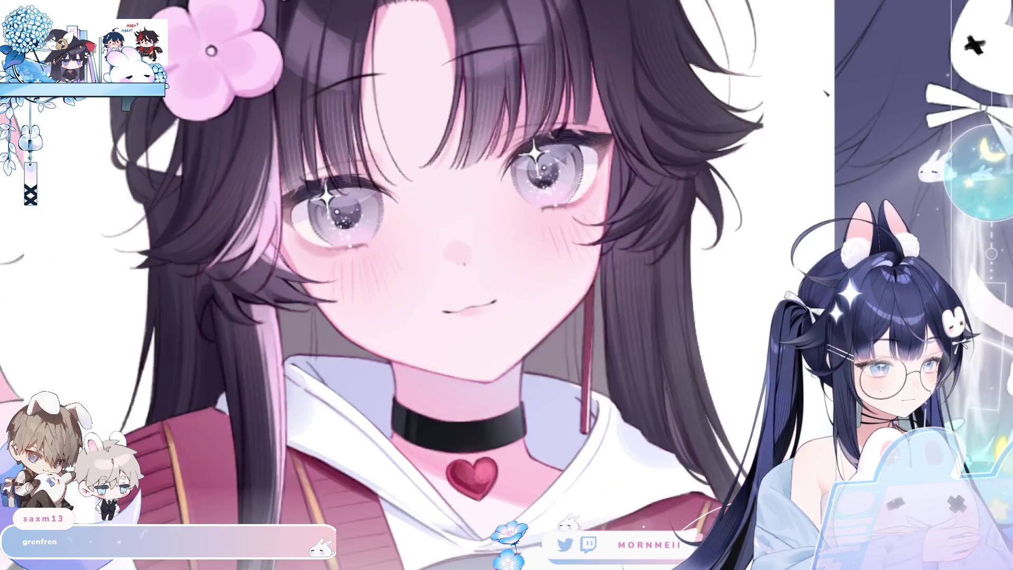
key("h")
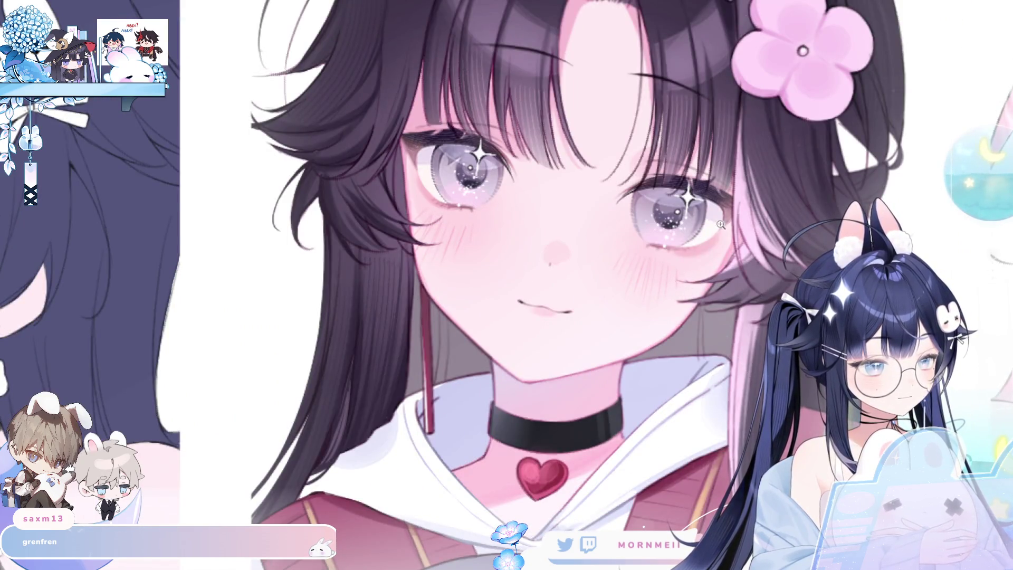
key("h")
scroll(780, 166, "down", 1)
key("h")
scroll(781, 165, "down", 3)
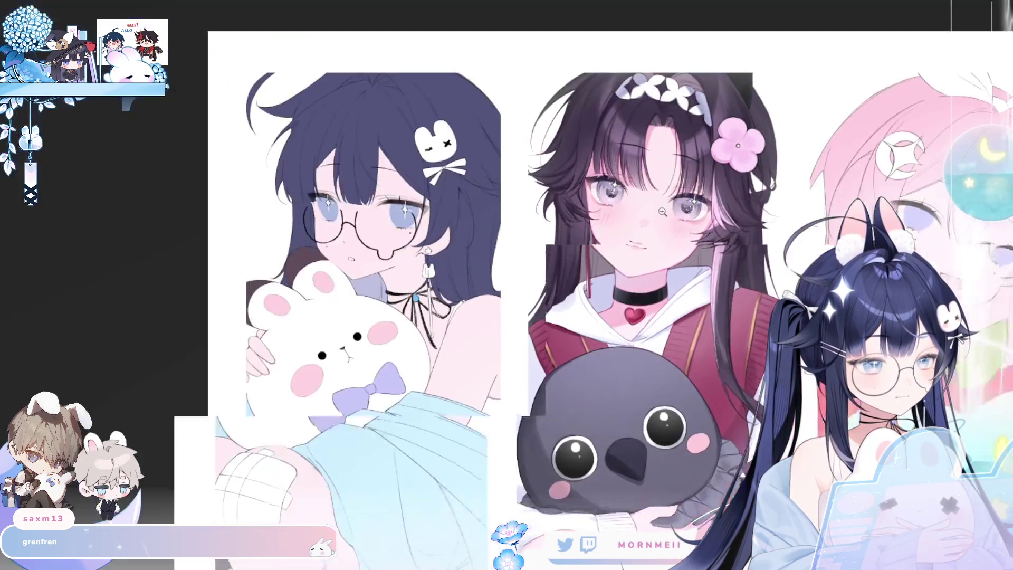
key("h")
key("h")
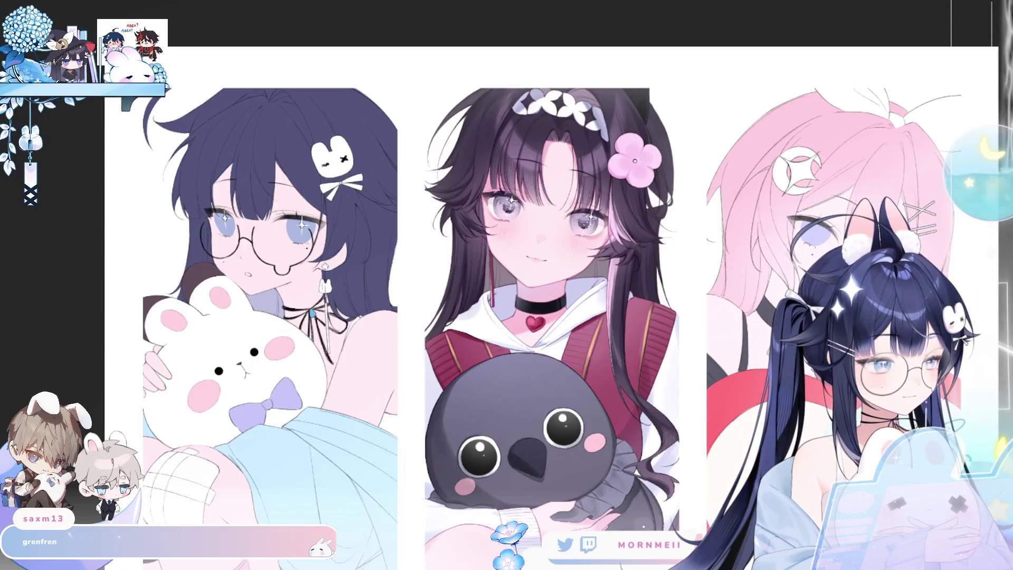
scroll(615, 194, "up", 3)
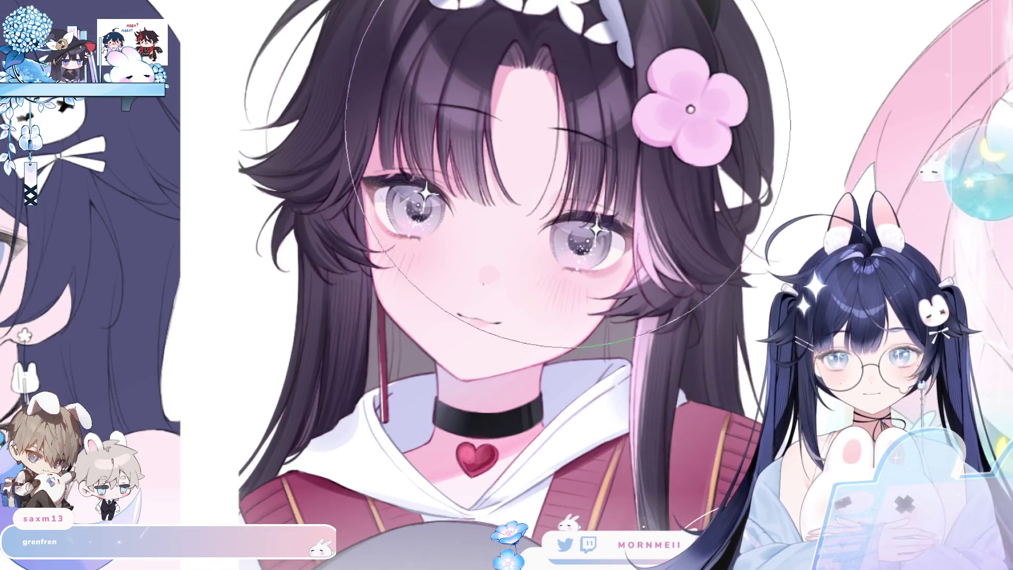
key("bracketleft")
key("bracketleft")
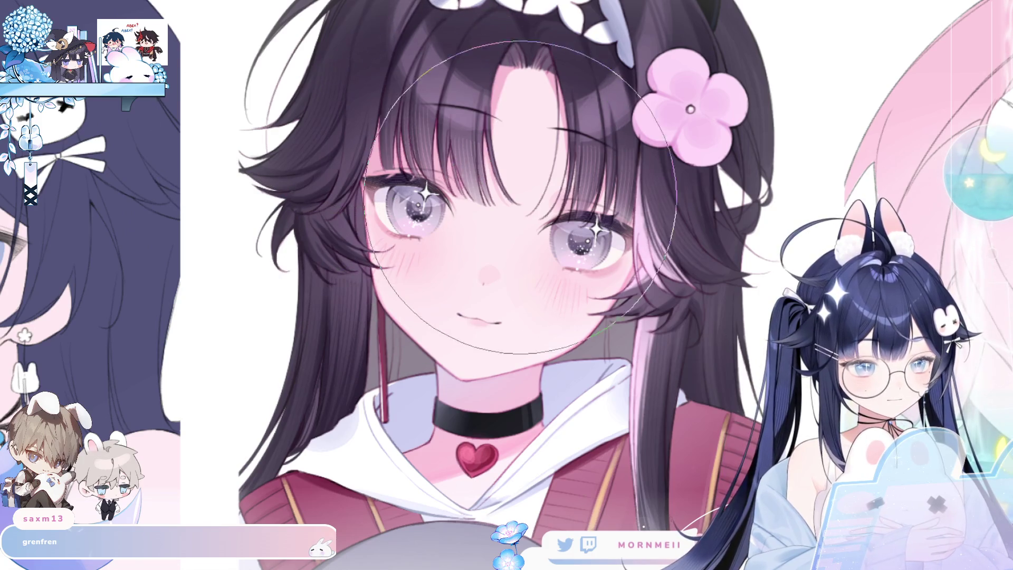
key("bracketright")
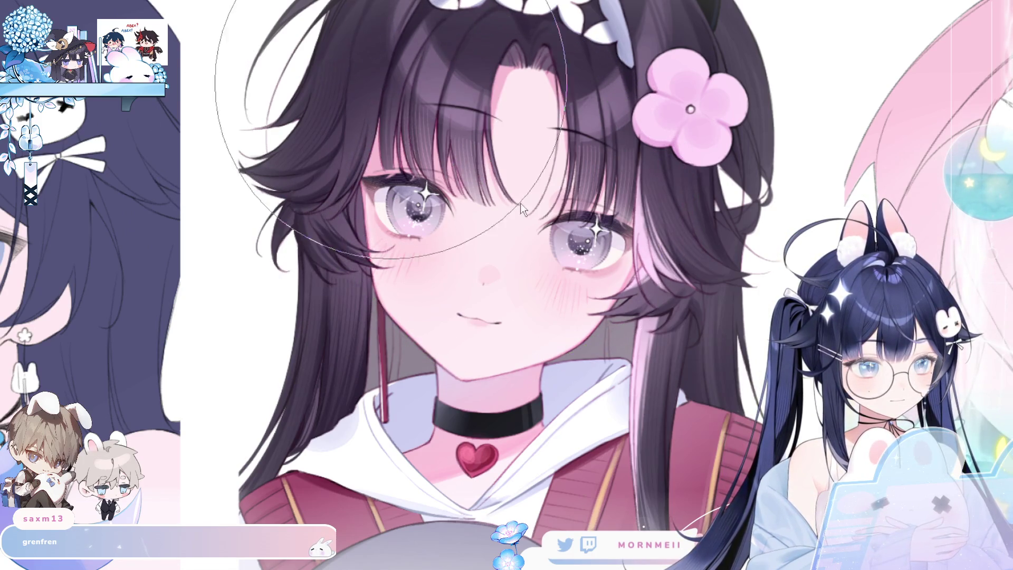
key("bracketleft")
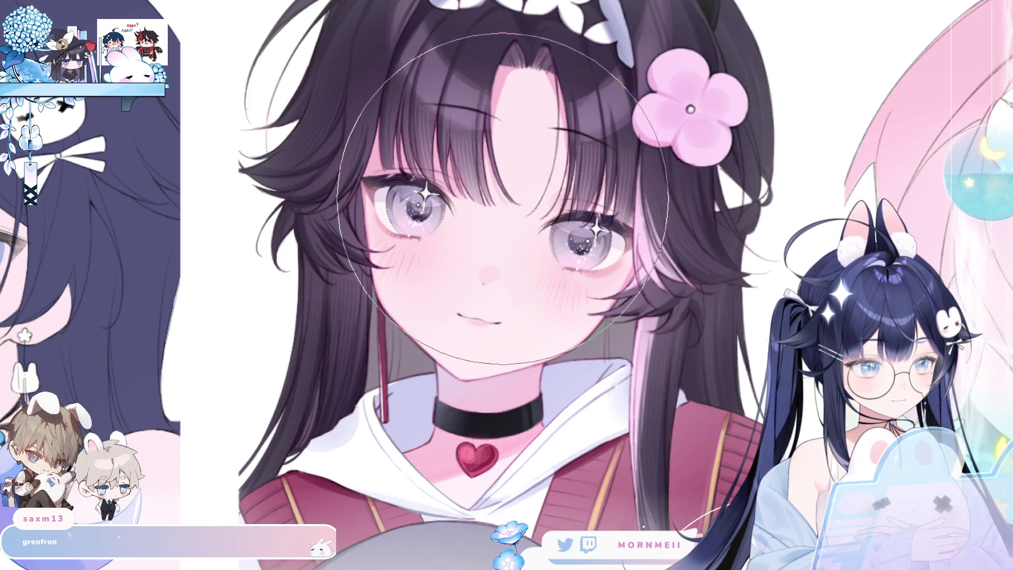
key("m")
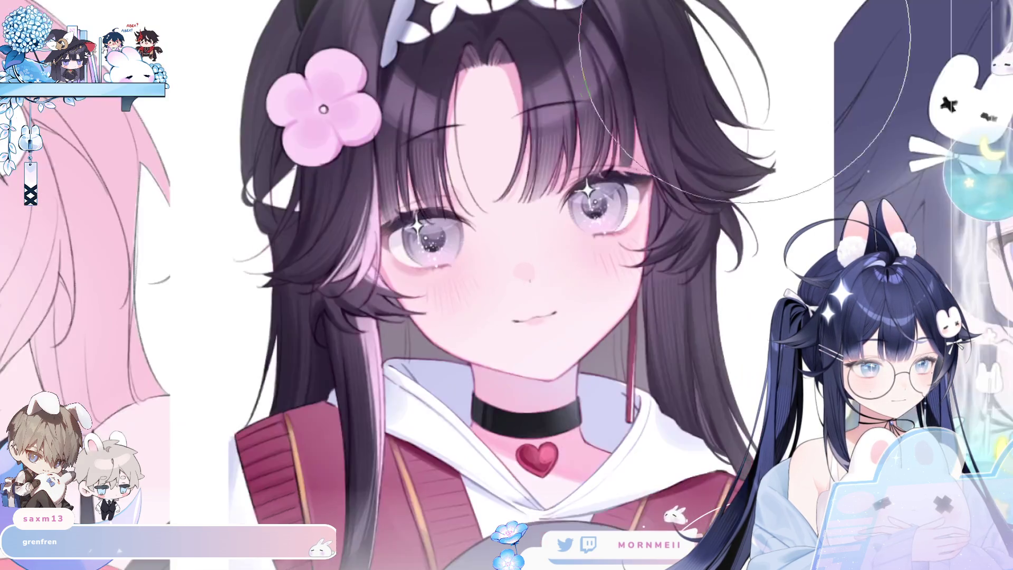
key("bracketleft")
key("bracketleft")
key("bracketleft")
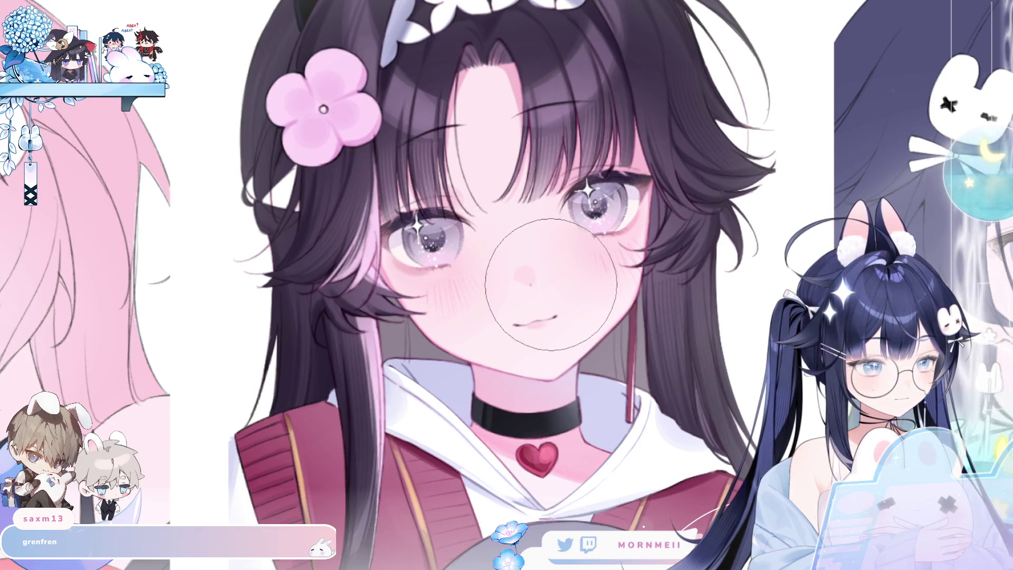
key("ctrl+0")
key("m")
key("m")
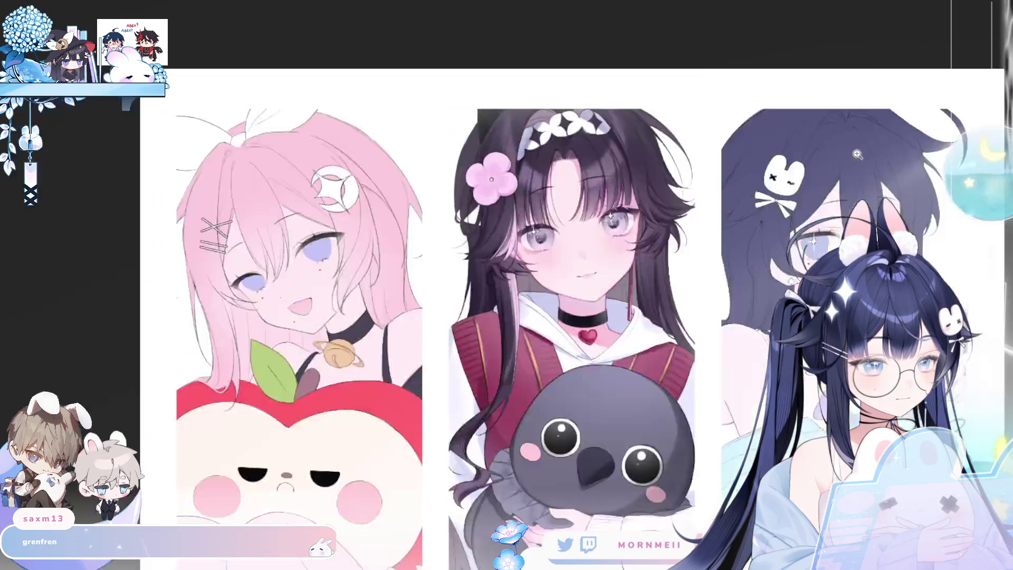
left_click(628, 229)
key("m")
left_click(669, 200, "alt")
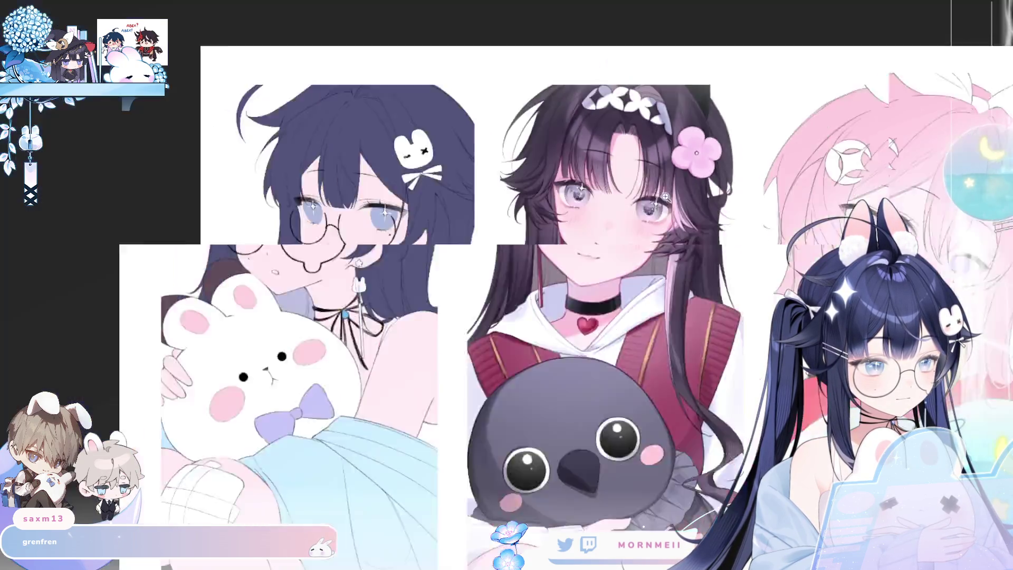
left_click(669, 199)
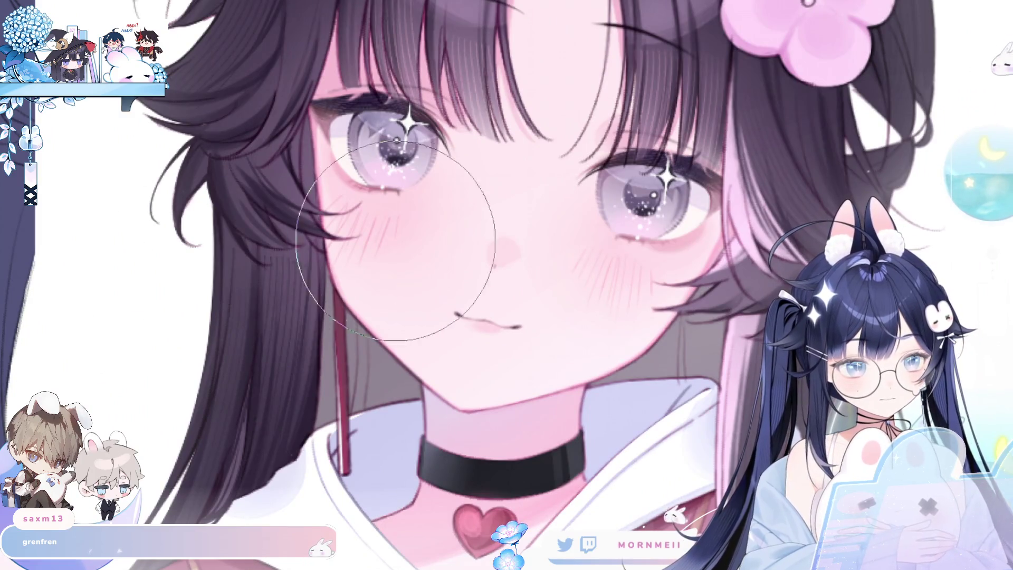
key("bracketleft")
key("bracketleft")
key("bracketleft")
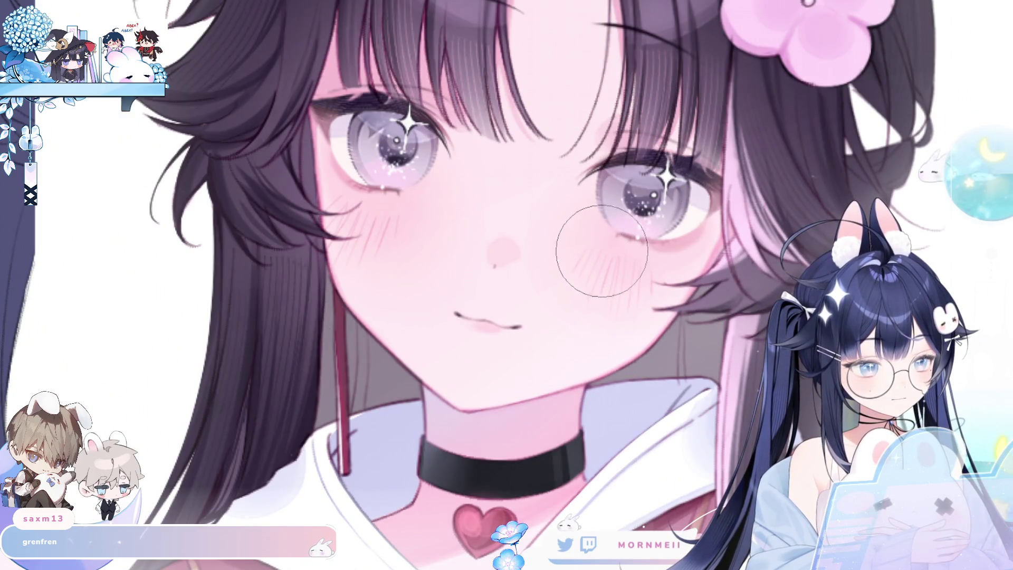
key("m")
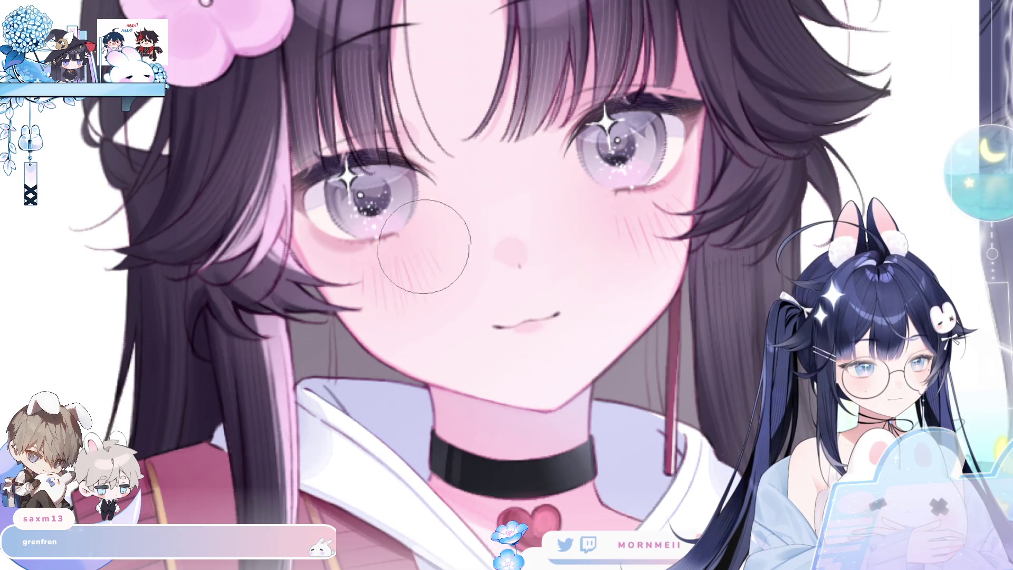
left_click(773, 97, "alt")
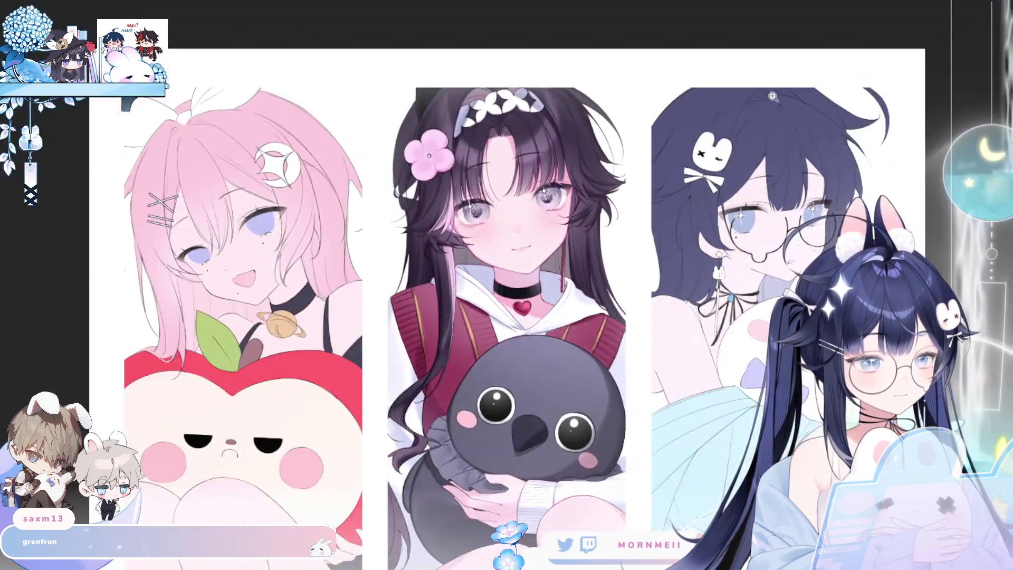
left_click(841, 162, "alt")
key("m")
key("m")
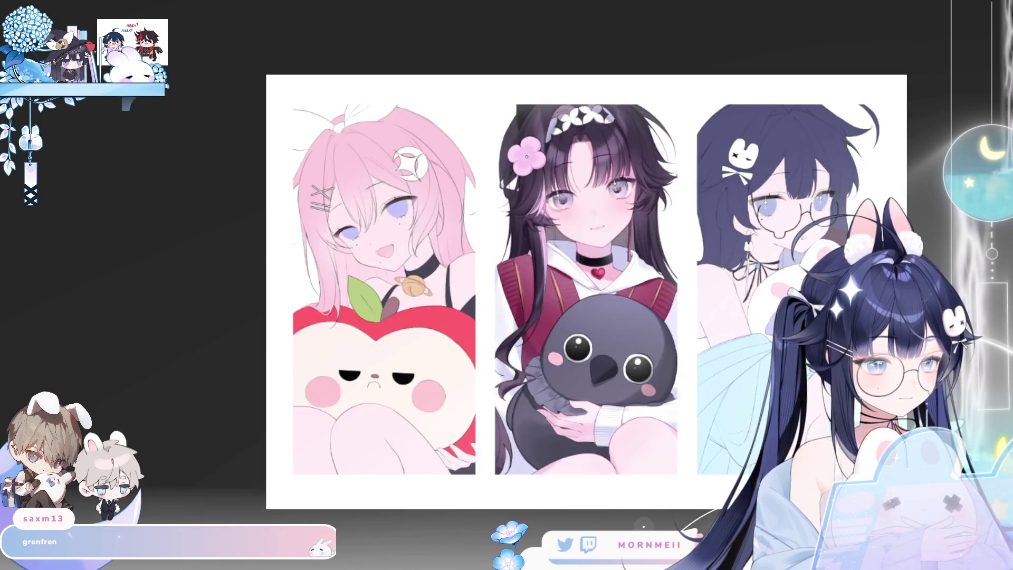
left_click(700, 161)
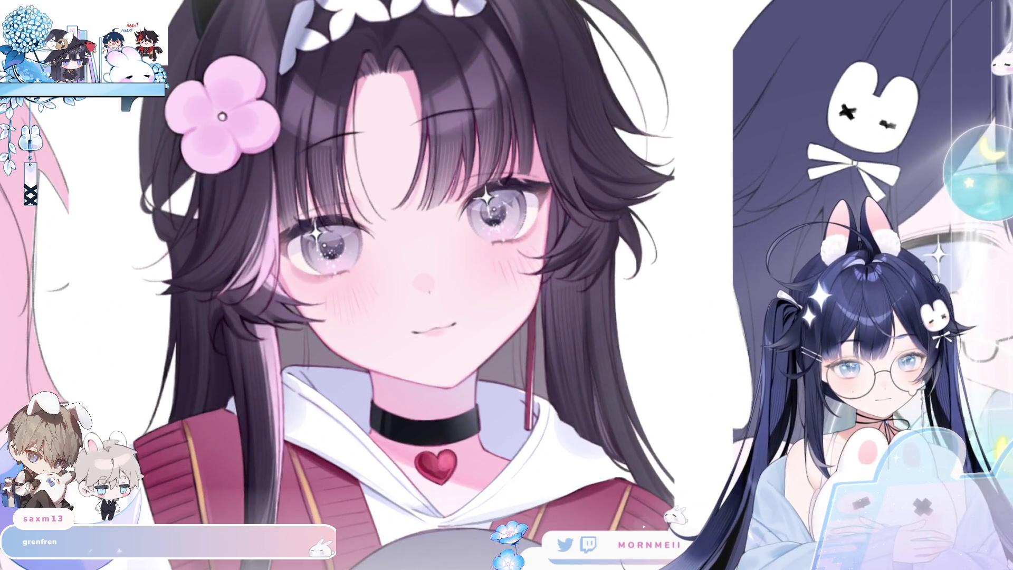
key("m")
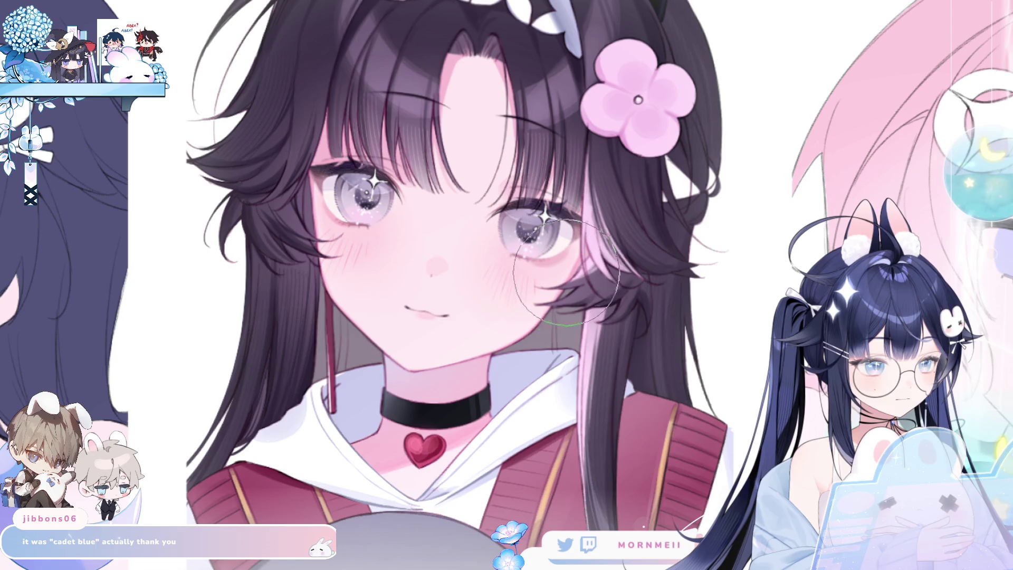
key("ctrl+0")
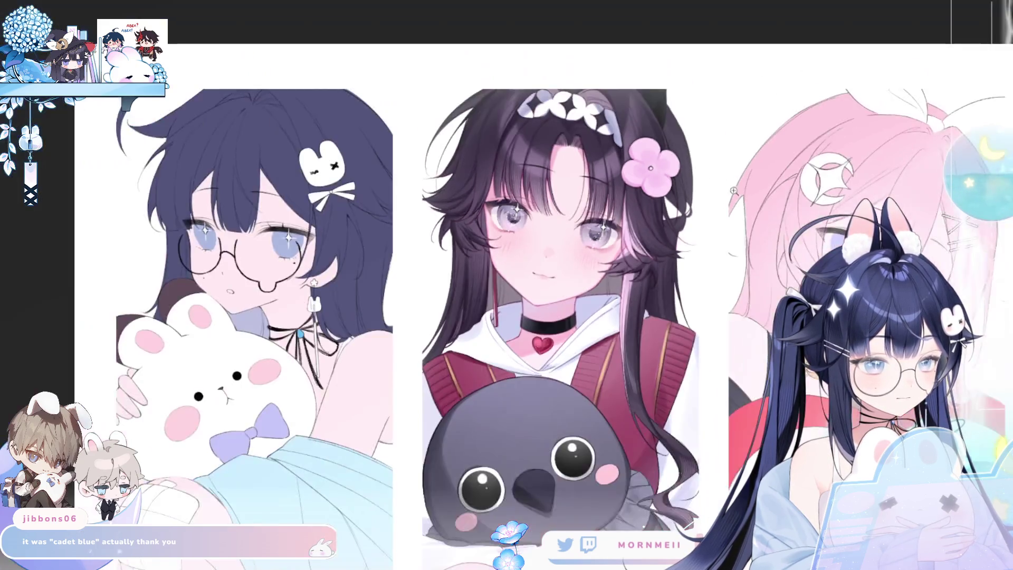
key("h")
scroll(935, 135, "down", 2)
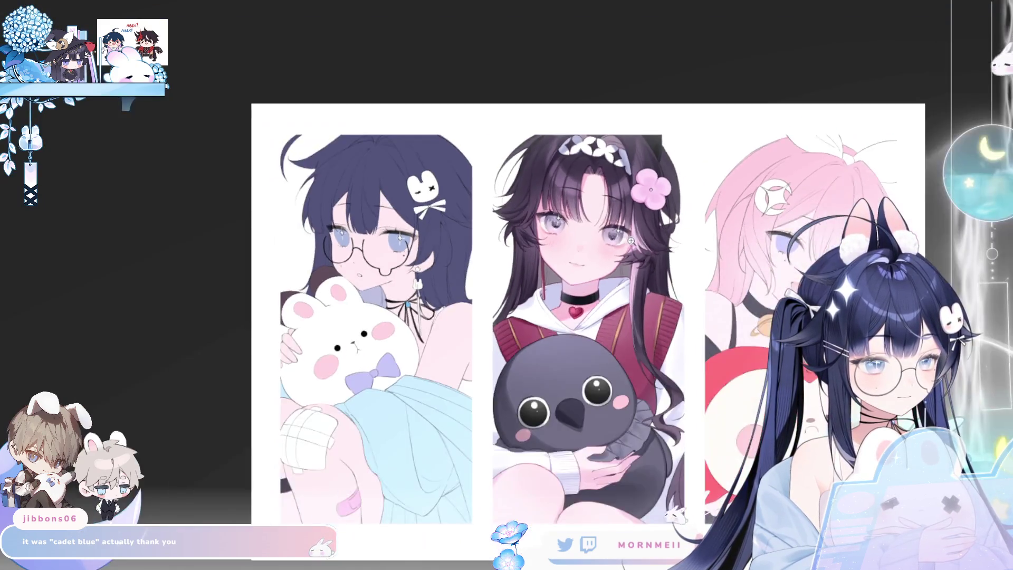
left_click_drag(634, 231, 665, 231)
key("h")
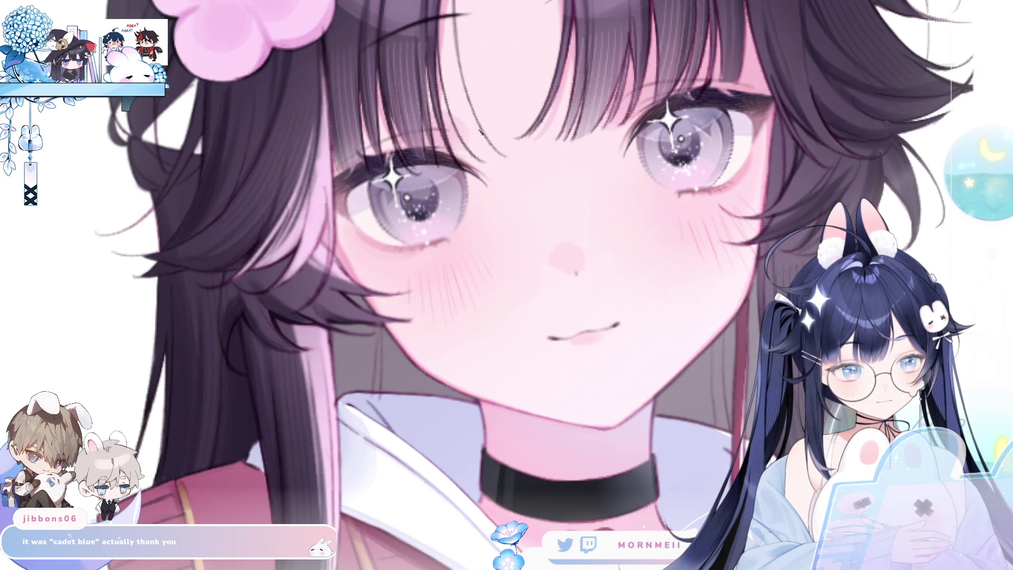
key("h")
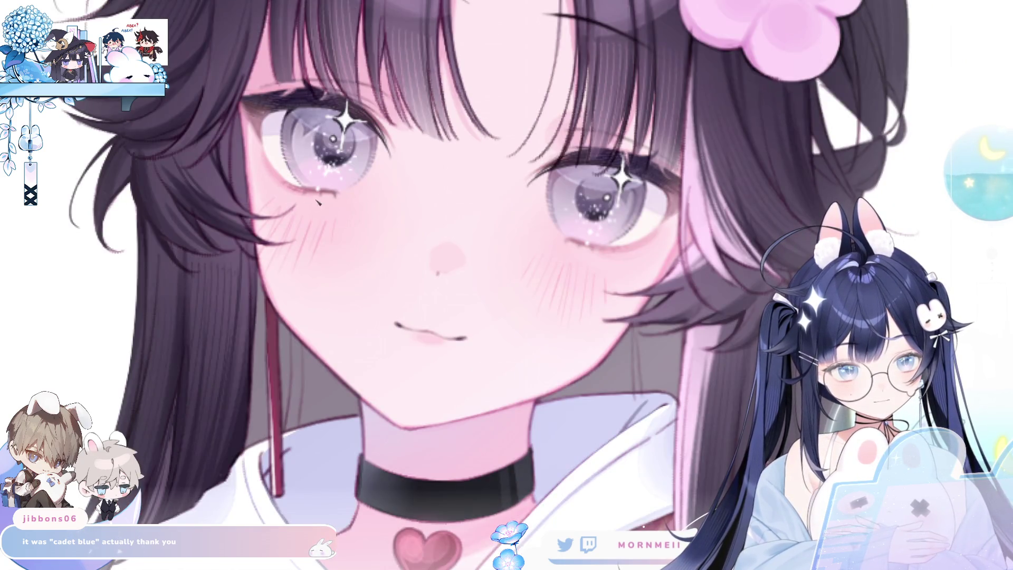
scroll(433, 248, "down", 5)
key("h")
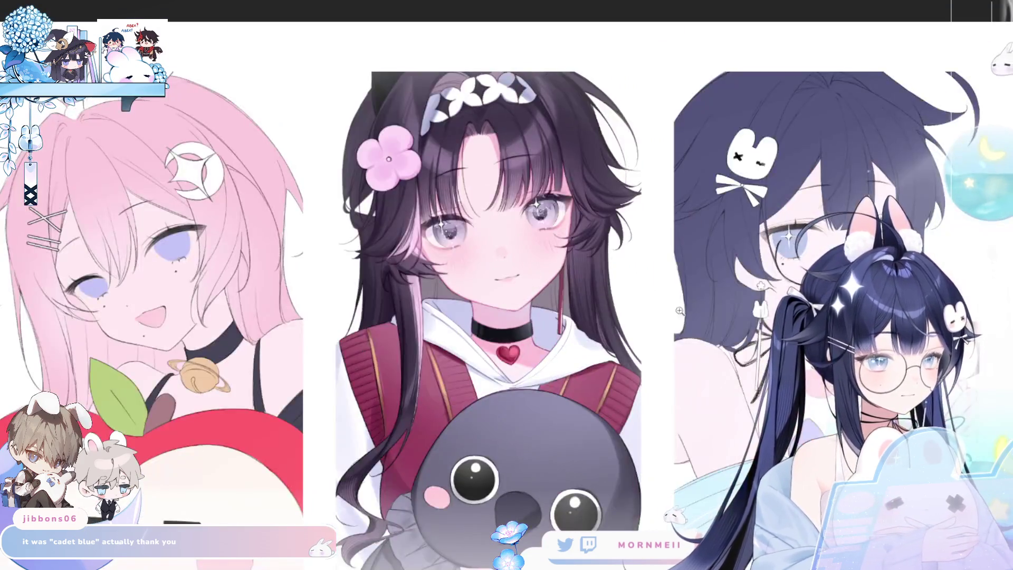
scroll(673, 408, "down", 2)
left_click_drag(673, 409, 597, 348)
key("h")
key("h")
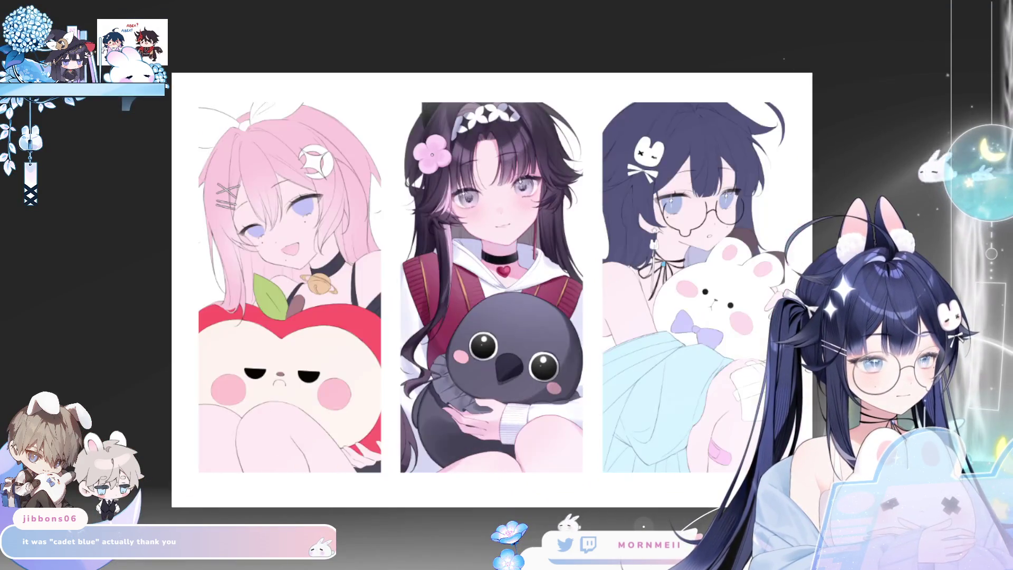
key("h")
scroll(580, 192, "up", 5)
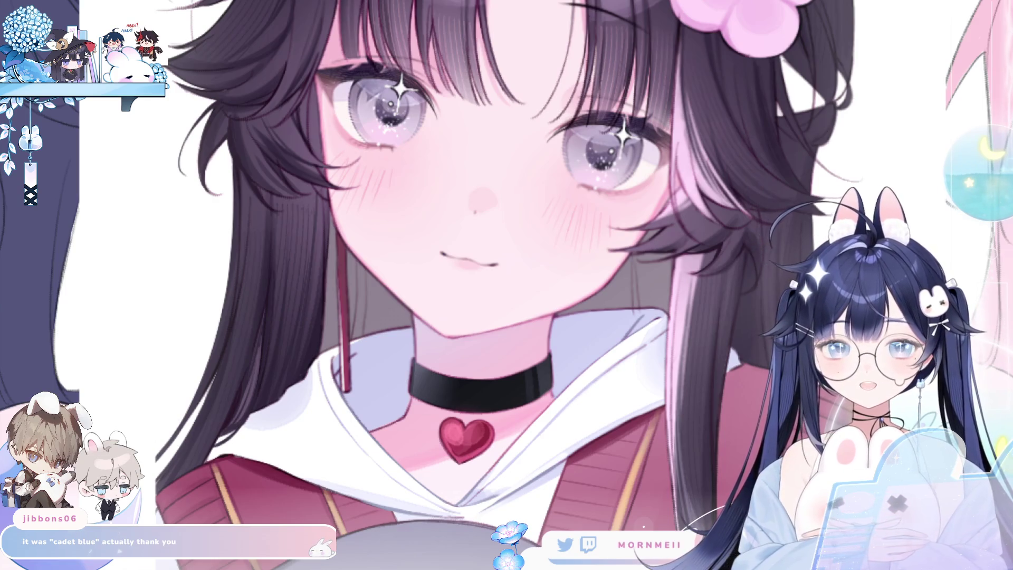
Step: Stretch the dark-haired girl's mouth slightly taller and check it mirrored
left_click_drag(514, 262, 525, 288)
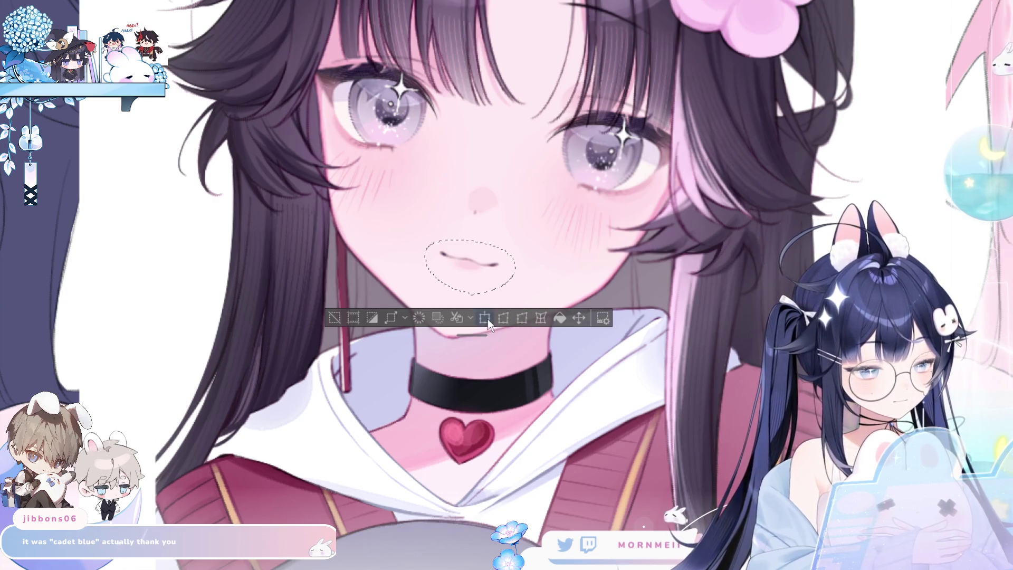
left_click(485, 317)
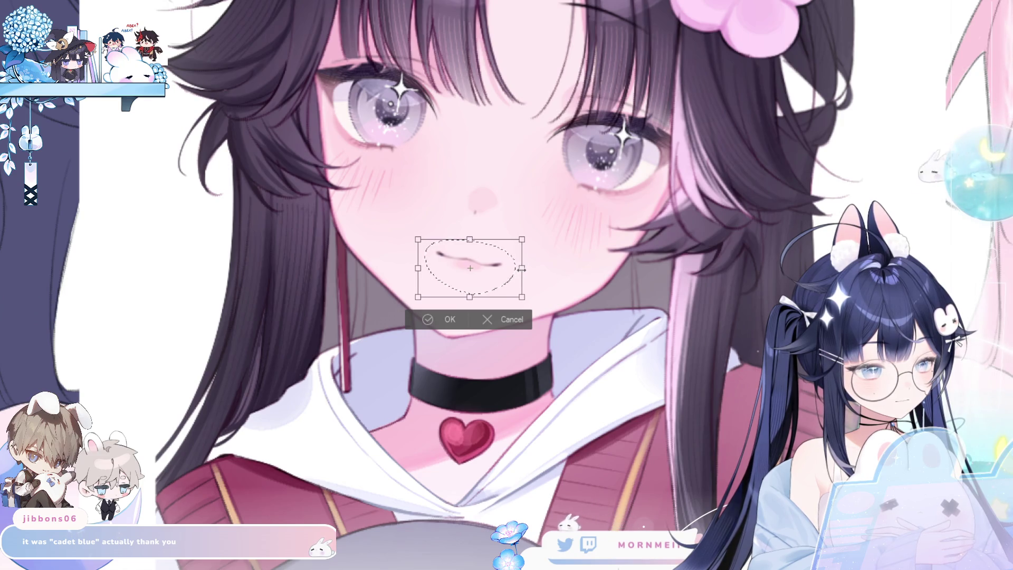
left_click_drag(470, 298, 470, 300)
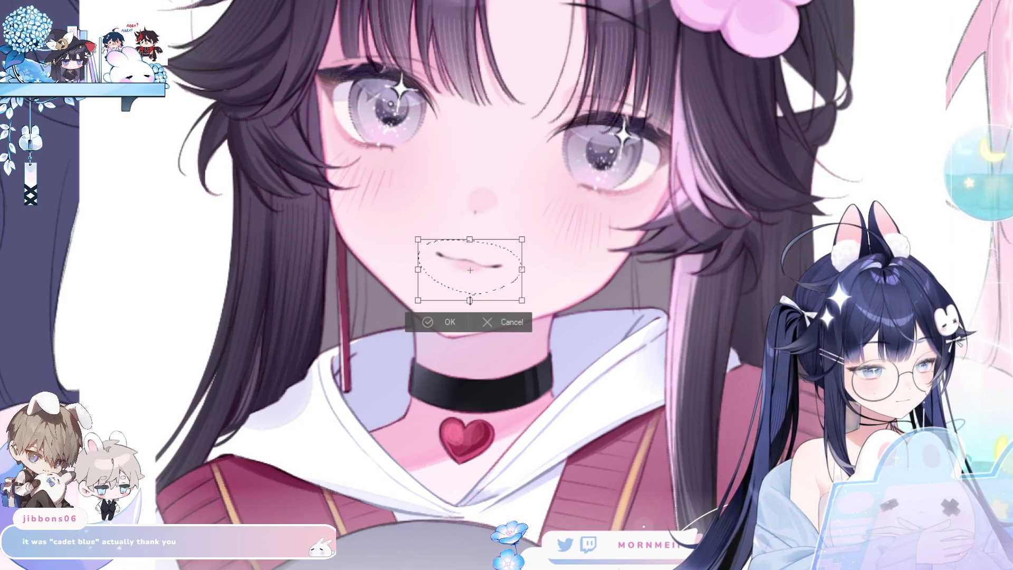
left_click(449, 322)
key("ctrl+d")
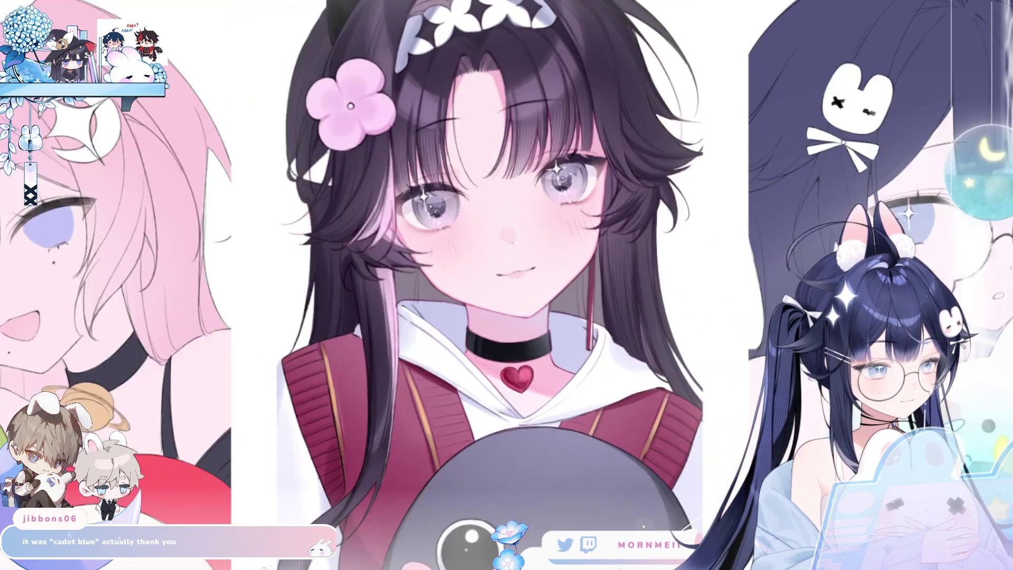
key("h")
Step: Move her nose a little lower on the face and check the result mirrored
left_click(533, 278)
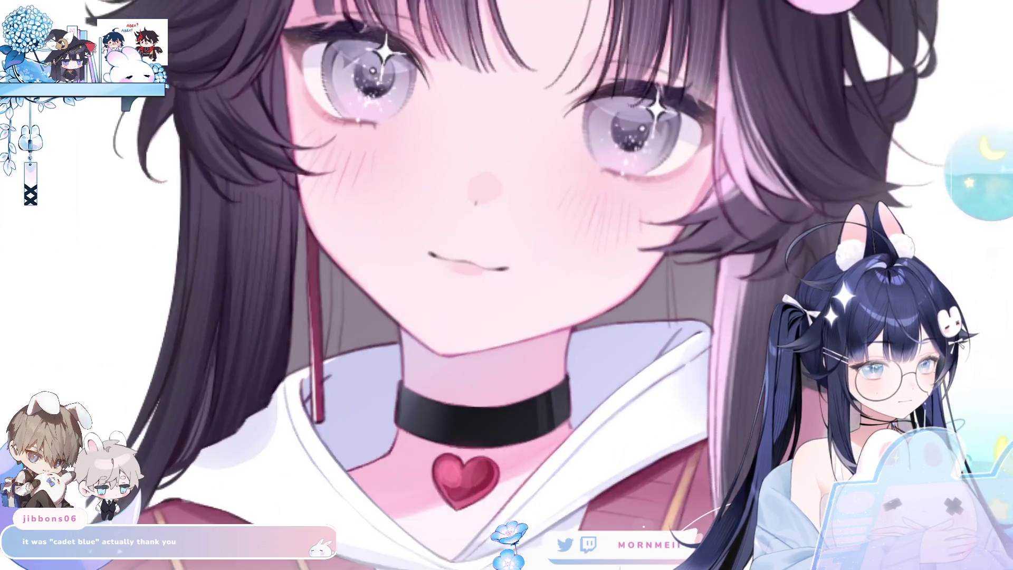
left_click_drag(477, 232, 485, 242)
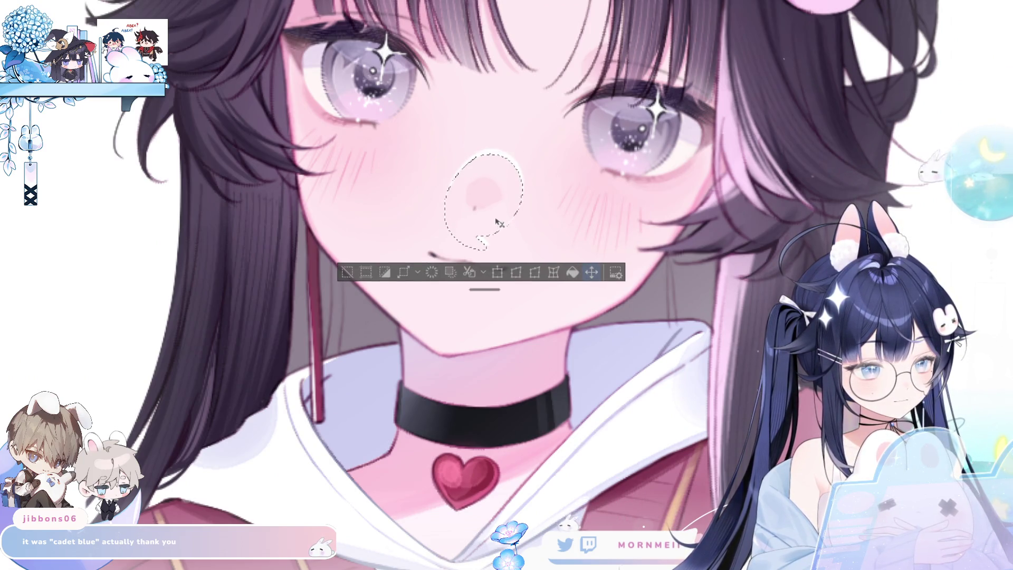
left_click(501, 266)
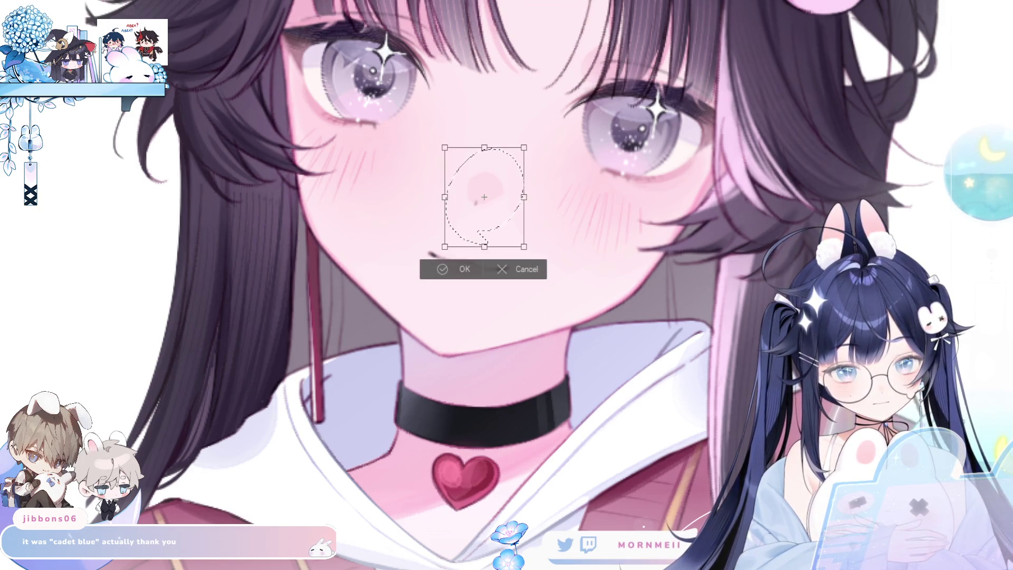
left_click_drag(500, 204, 499, 209)
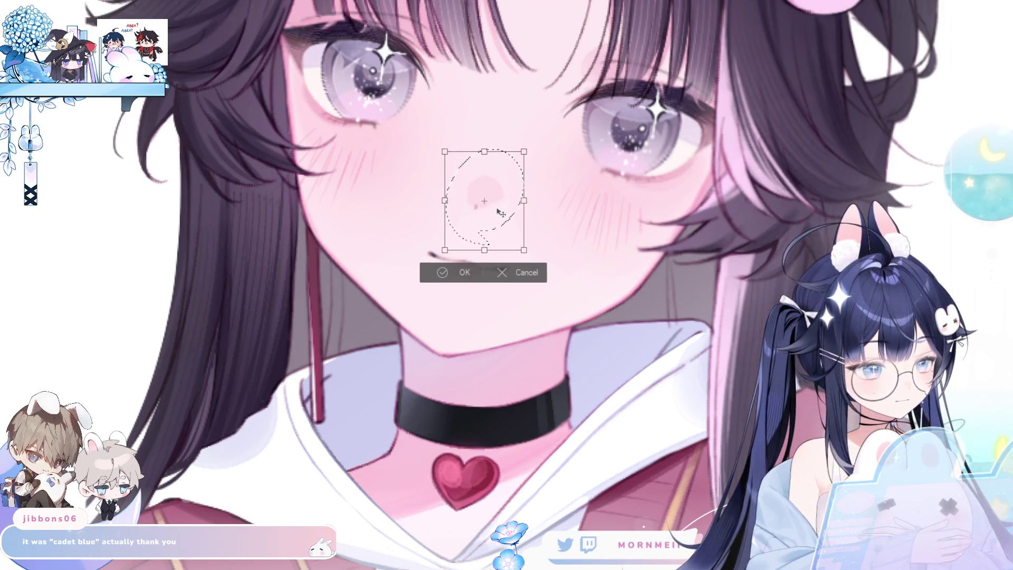
left_click(442, 273)
key("ctrl+d")
scroll(230, 390, "down", 5)
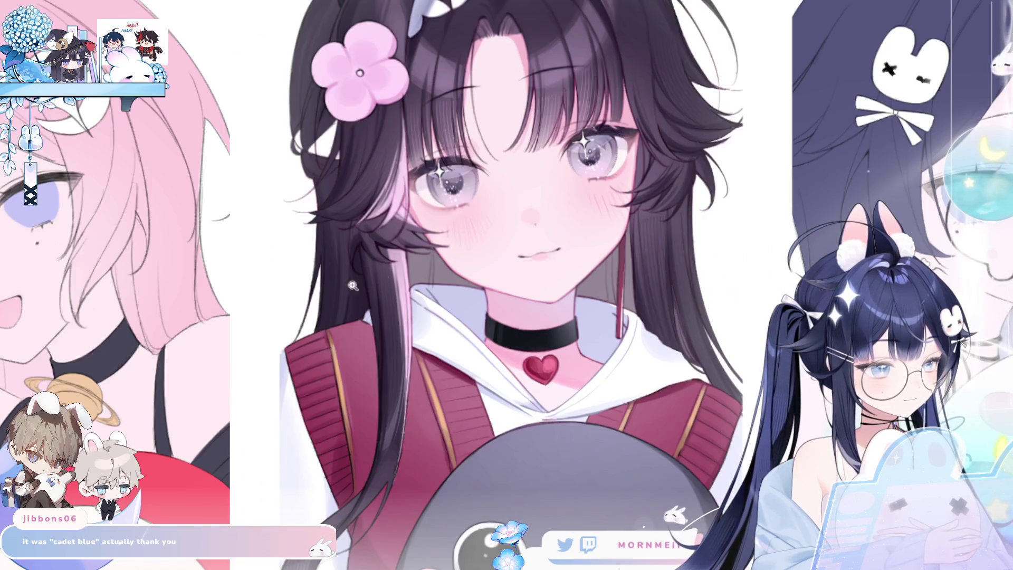
key("h")
scroll(471, 228, "up", 3)
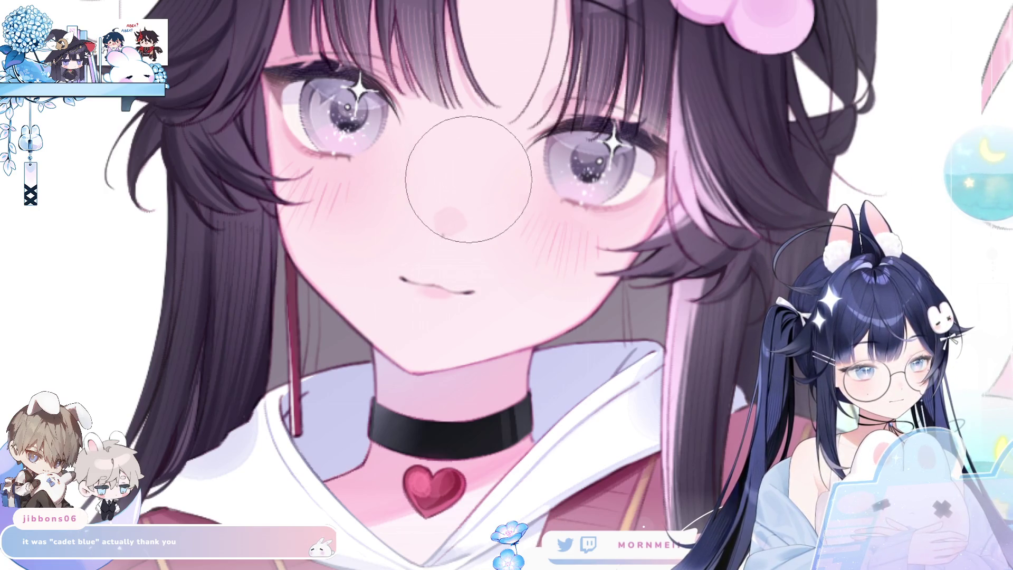
scroll(594, 97, "down", 3)
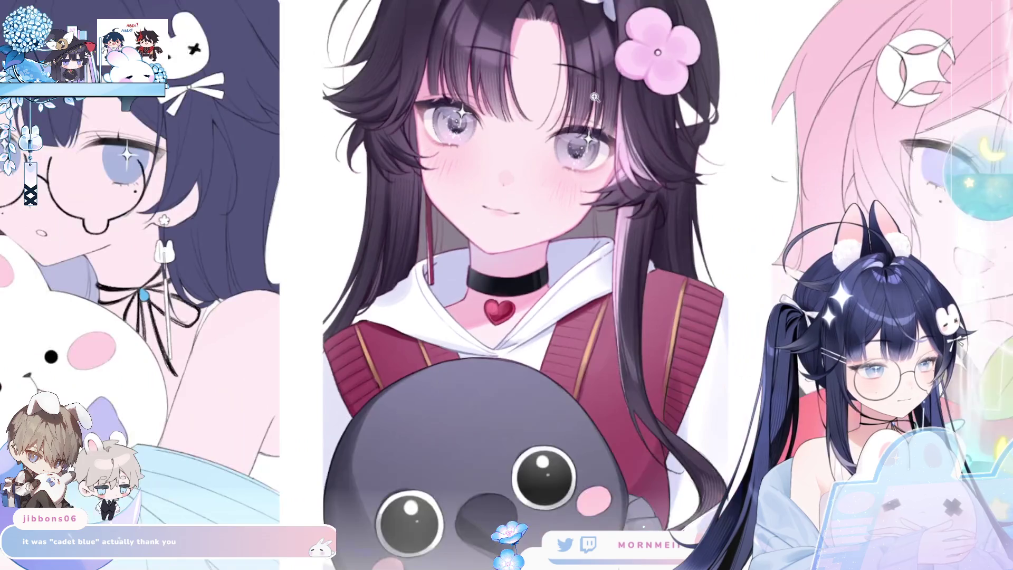
key("h")
scroll(858, 138, "down", 2)
key("h")
scroll(859, 139, "down", 1)
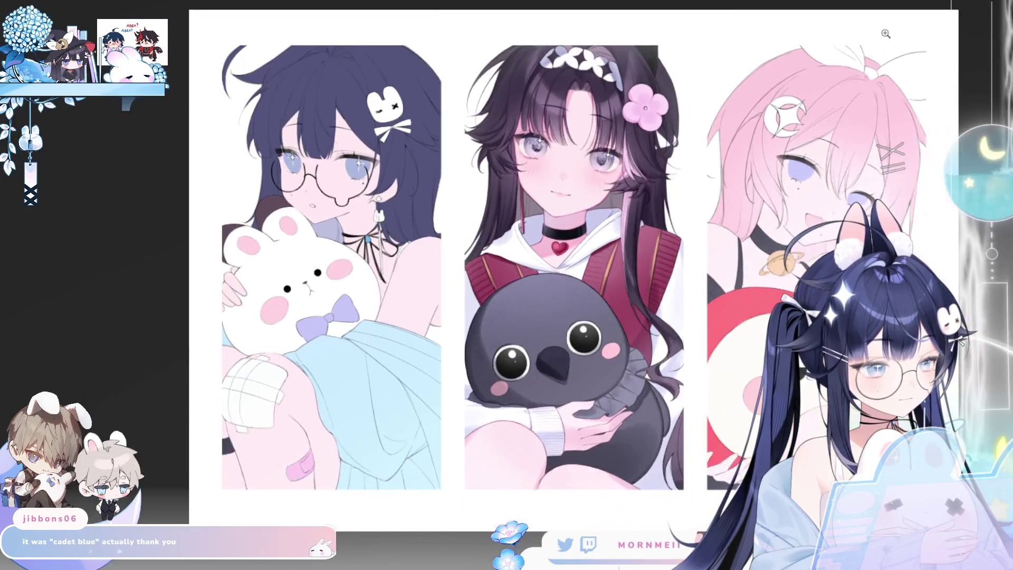
key("h")
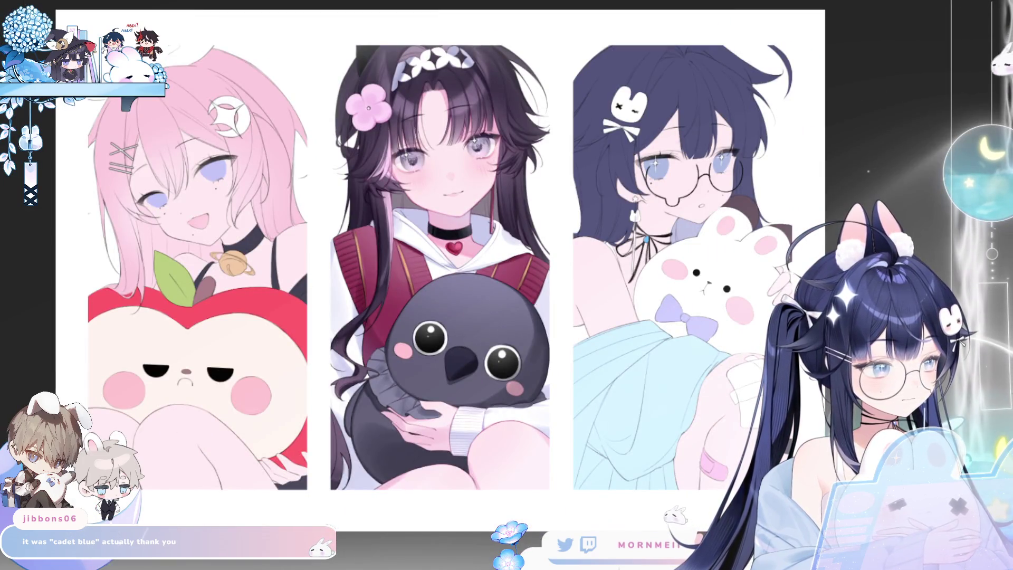
scroll(123, 199, "up", 1)
key("h")
key("h")
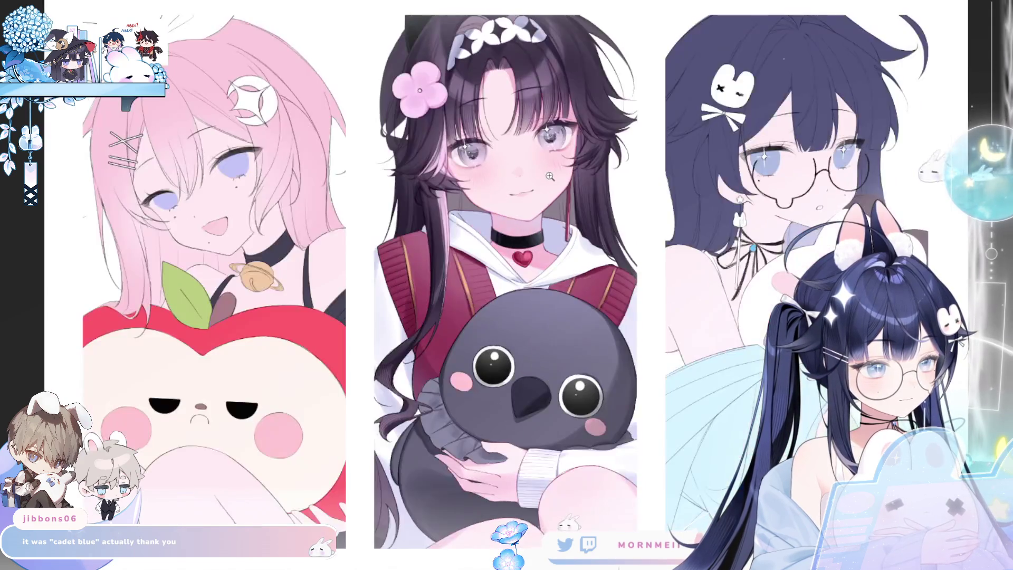
scroll(575, 270, "up", 3)
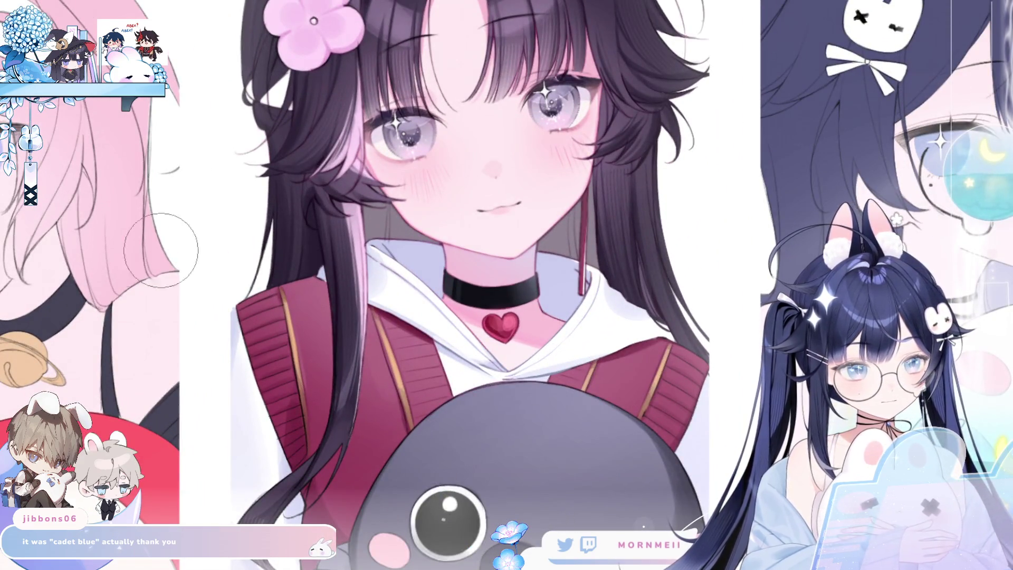
key("h")
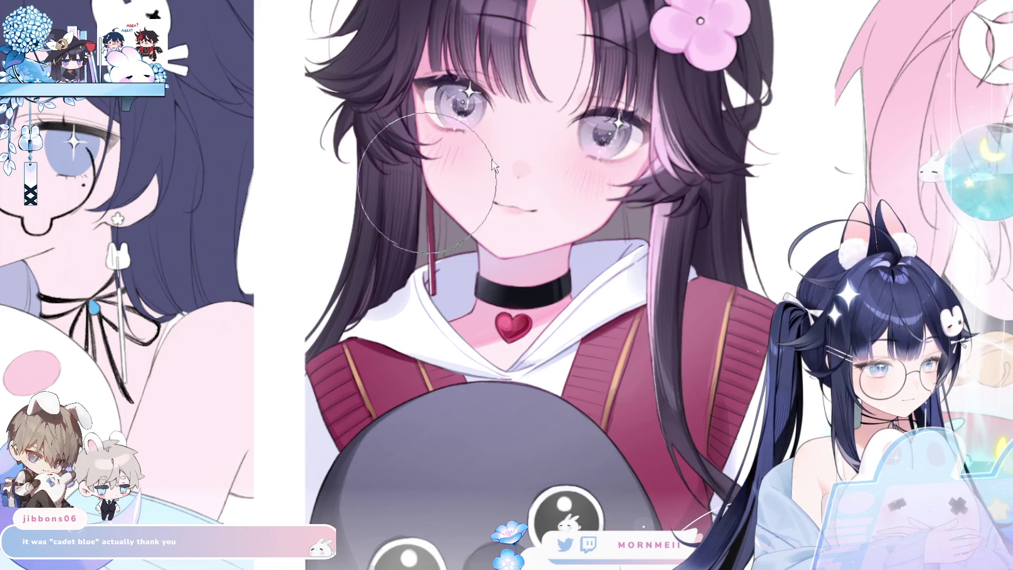
key("bracketleft")
key("bracketleft")
key("bracketleft")
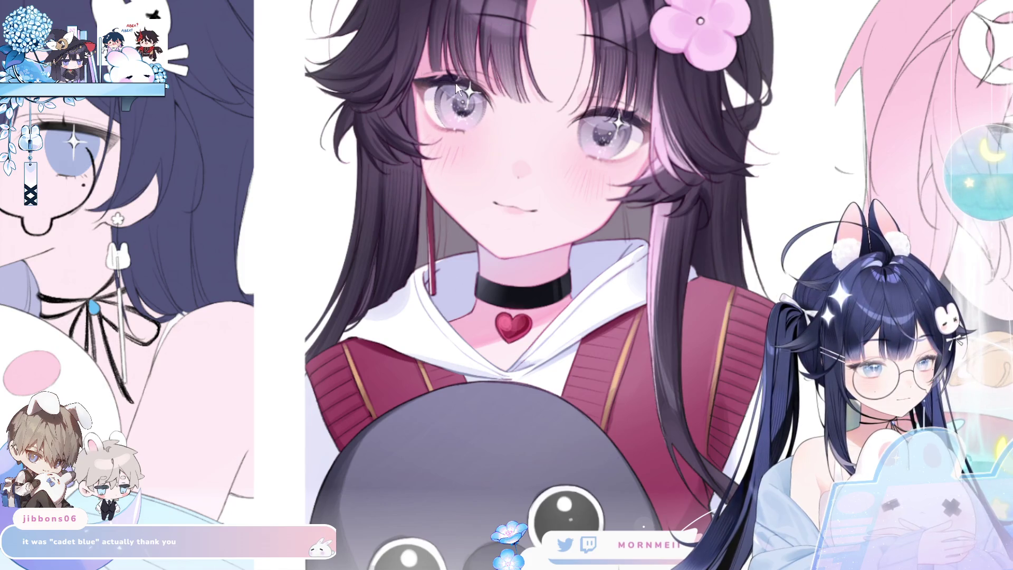
key("bracketright")
key("bracketright")
key("bracketright")
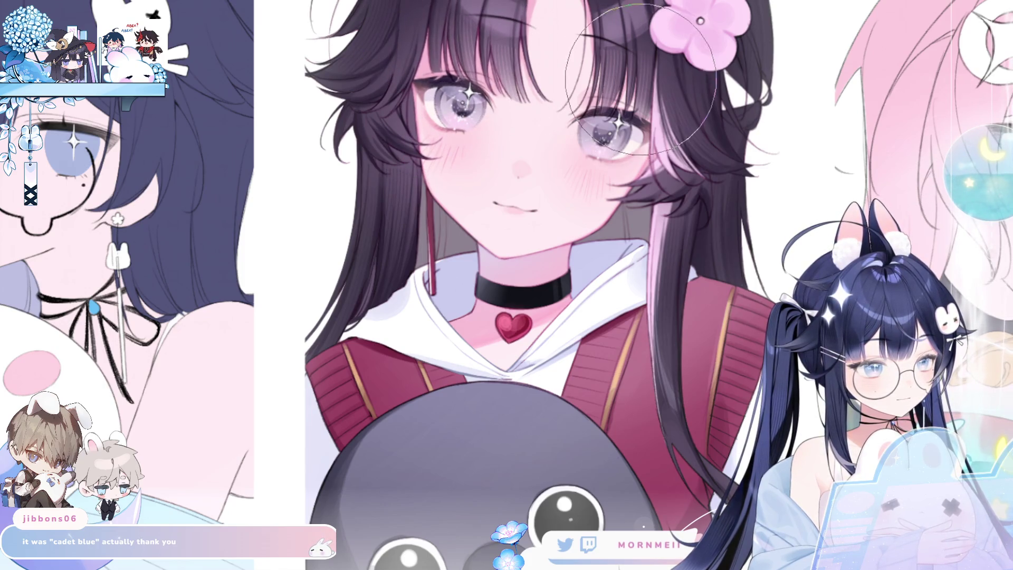
key("ctrl+minus")
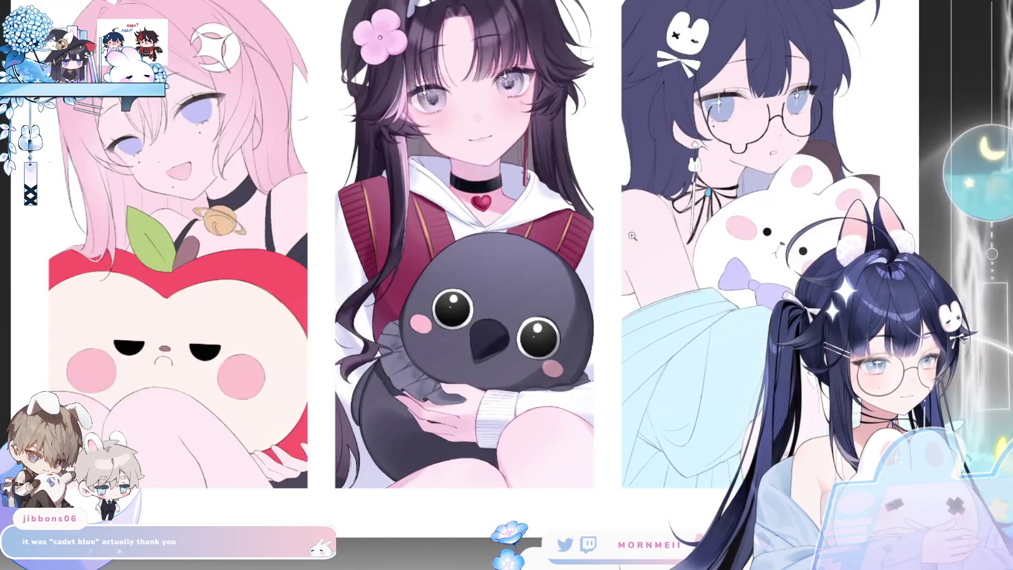
key("ctrl+minus")
key("h")
key("h")
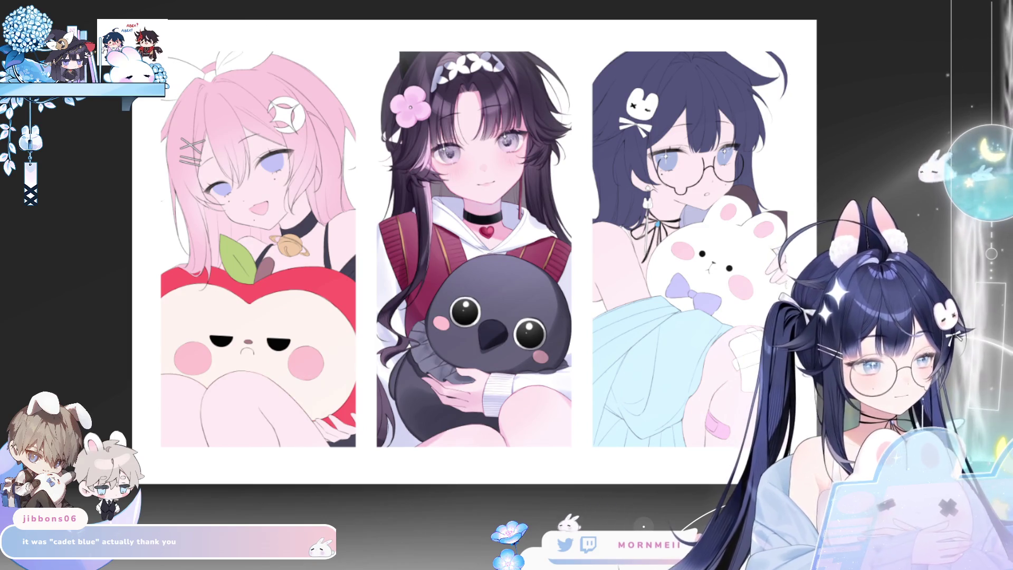
key("ctrl+plus")
key("ctrl+plus")
key("h")
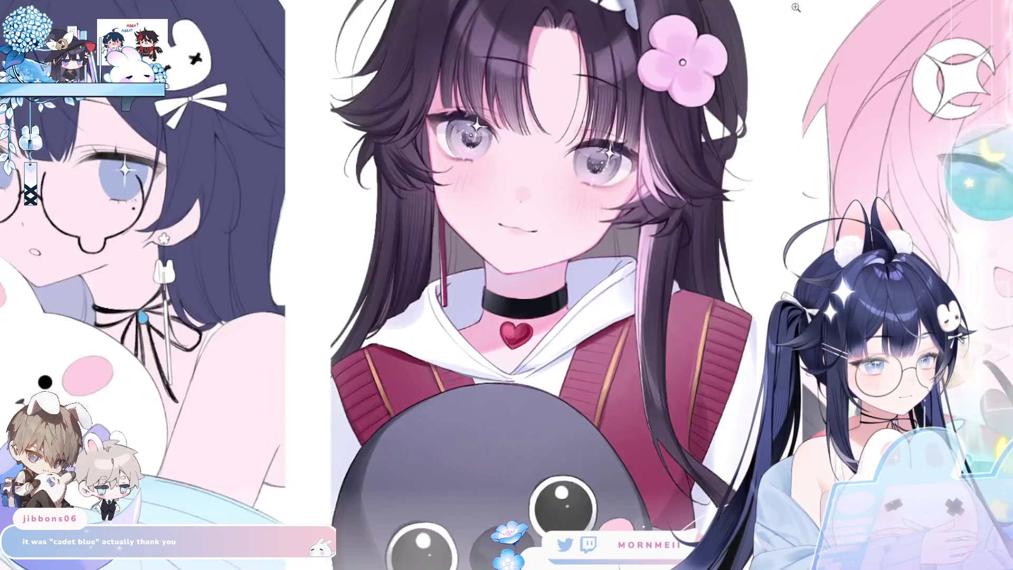
key("h")
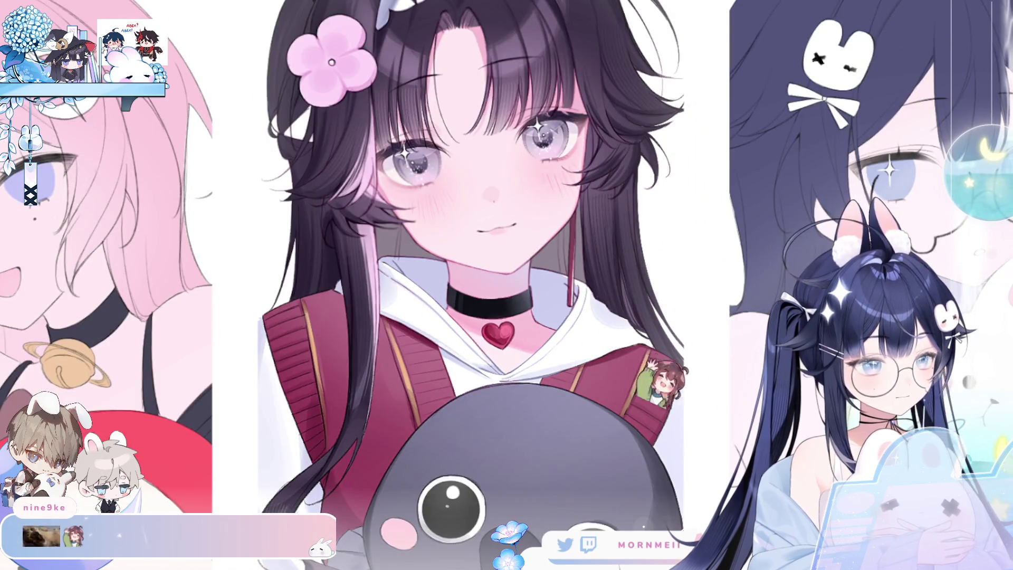
key("h")
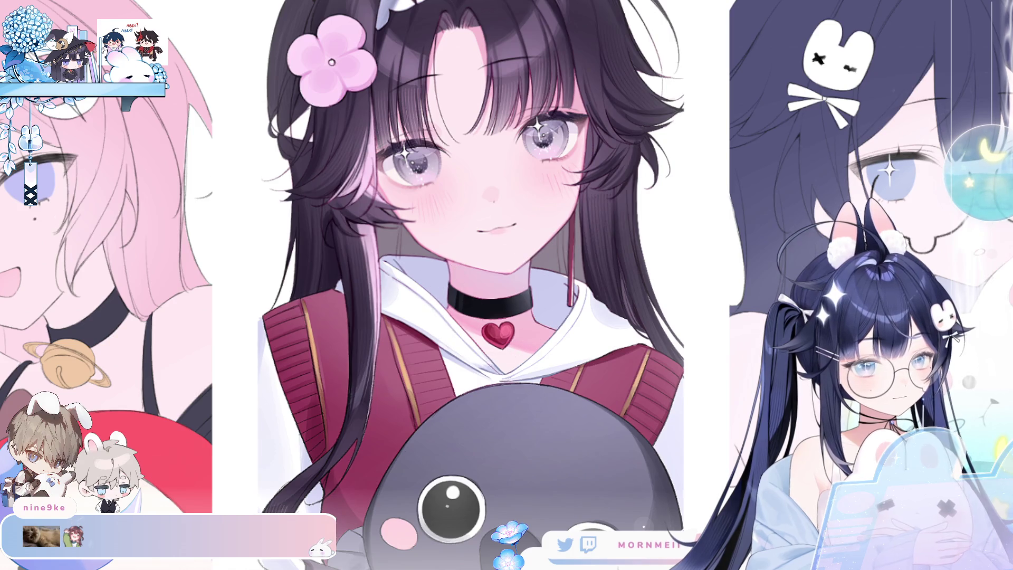
Step: Shift the dark-haired girl's mouth up and left, then apply a second transform to refine it
left_click_drag(501, 240, 503, 242)
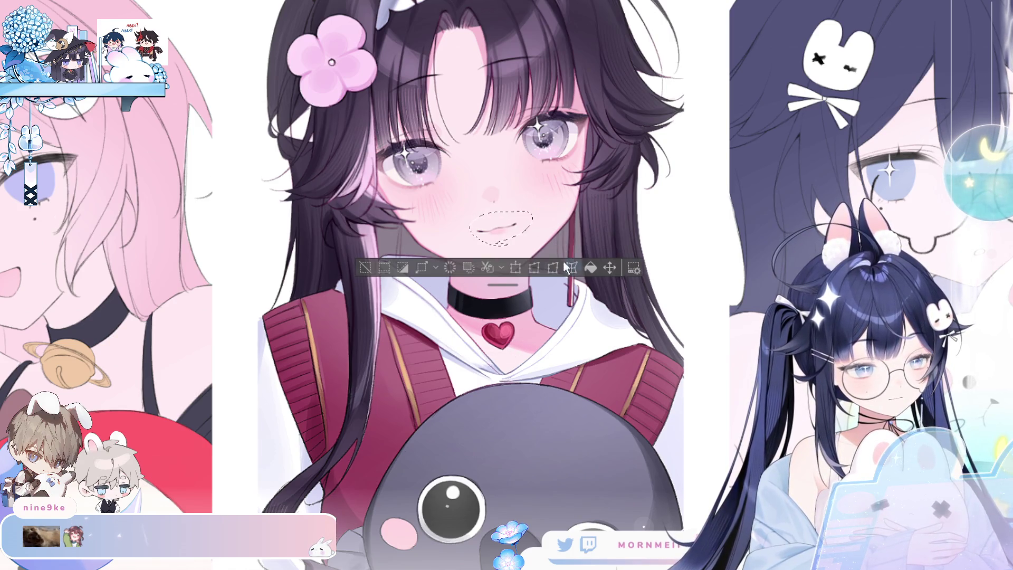
key("Delete")
key("ctrl+d")
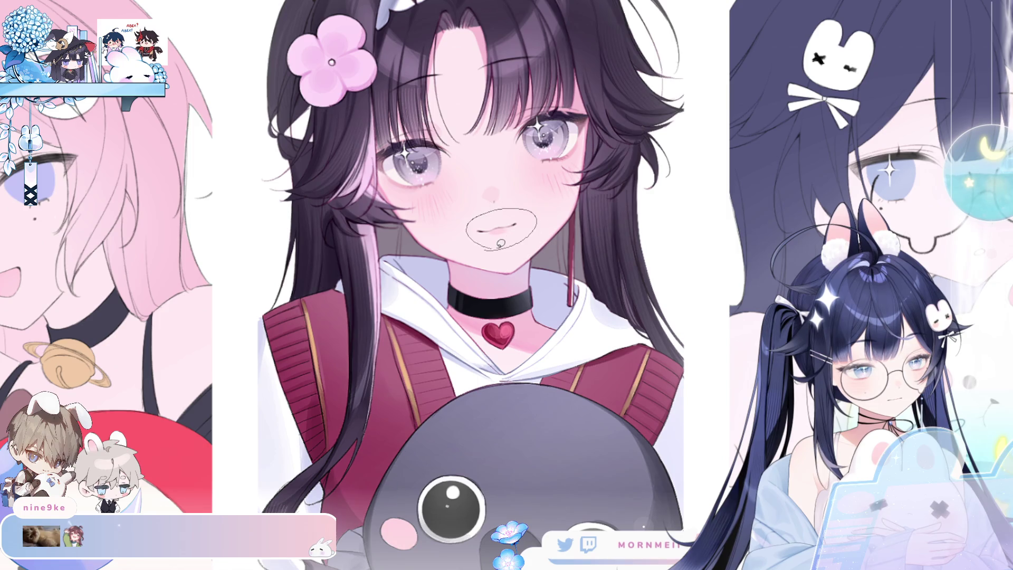
left_click(523, 274)
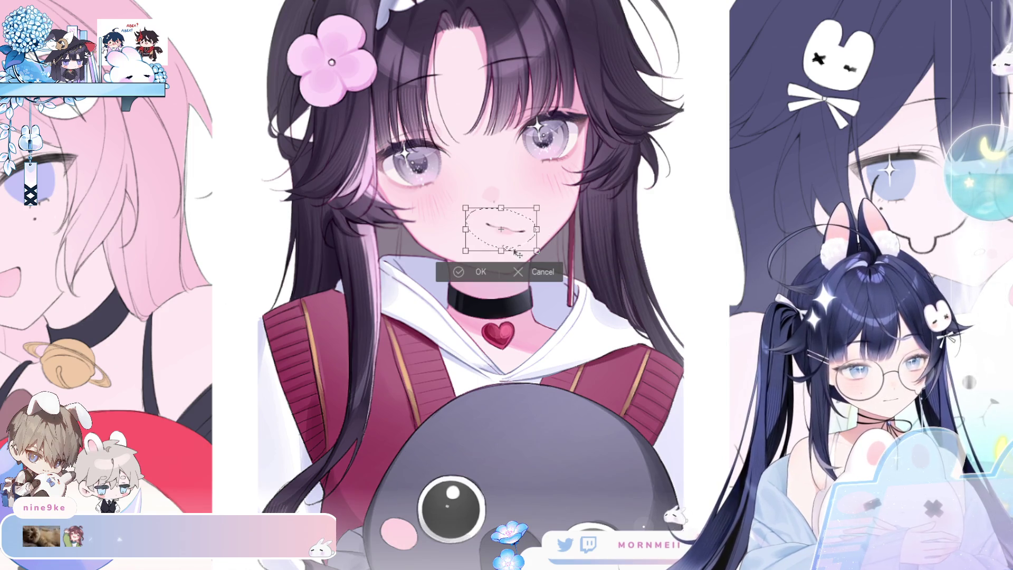
mouse_move(517, 254)
left_mouse_down()
mouse_move(518, 241)
mouse_move(549, 231)
left_mouse_up()
left_click(454, 273)
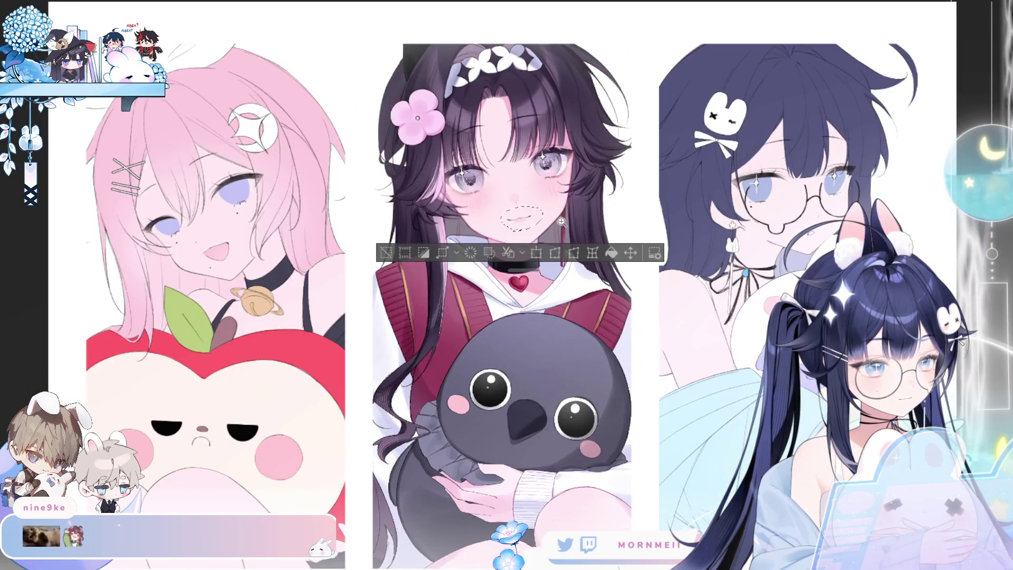
key("ctrl+t")
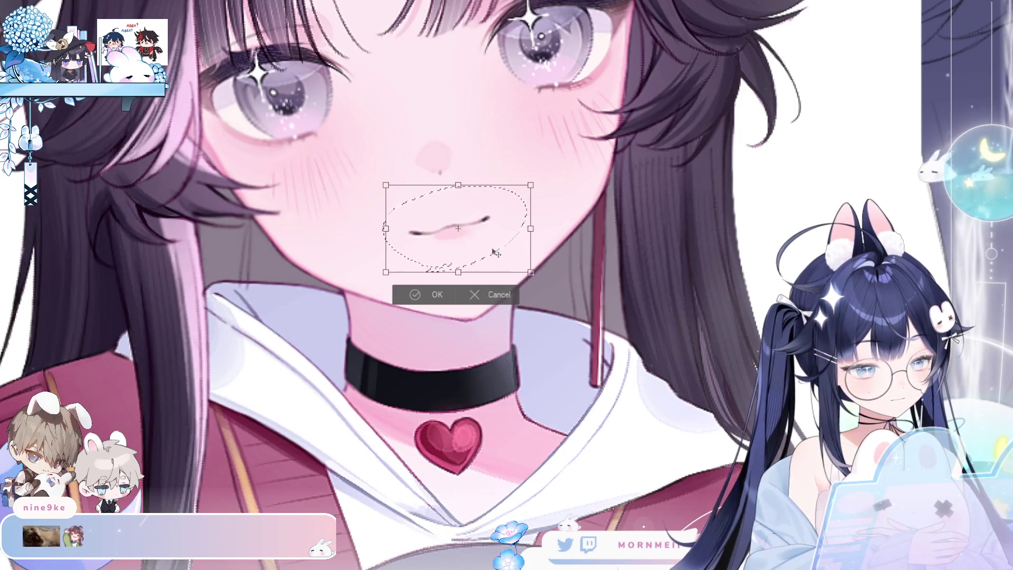
left_click(416, 298)
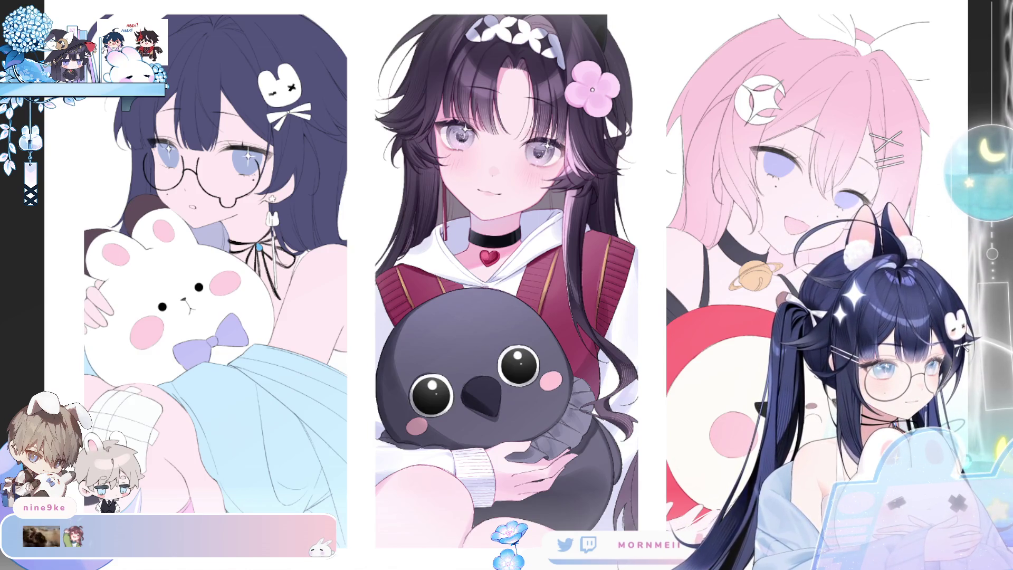
scroll(324, 216, "down", 1)
scroll(324, 217, "down", 1)
scroll(324, 216, "down", 1)
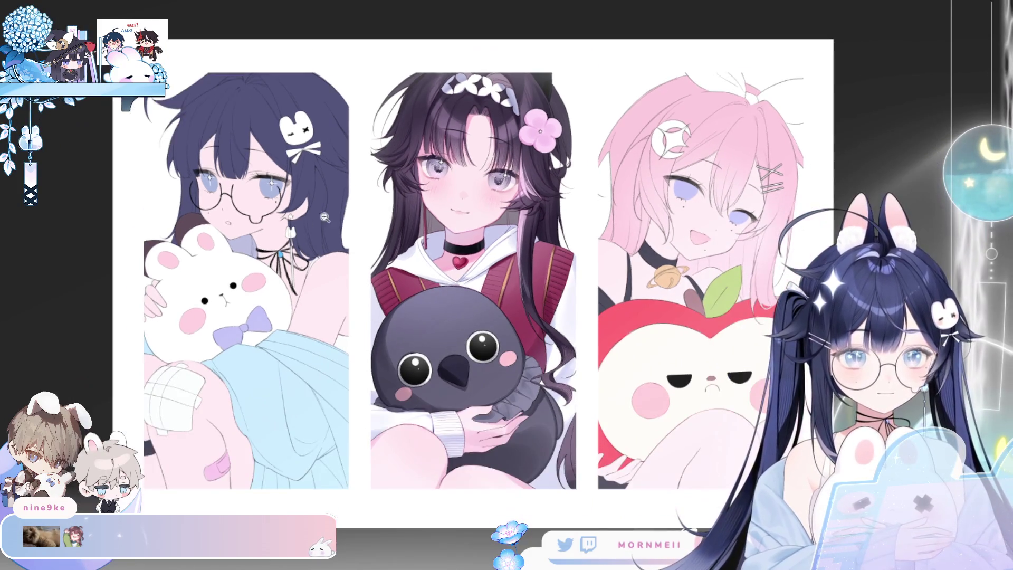
left_click_drag(324, 216, 250, 205)
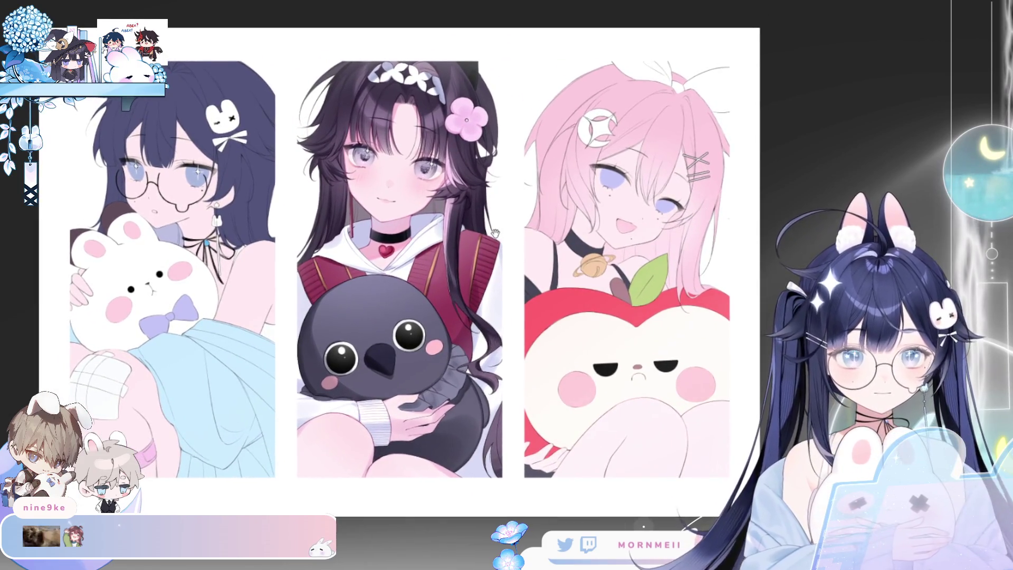
scroll(418, 244, "up", 1)
scroll(82, 388, "up", 1)
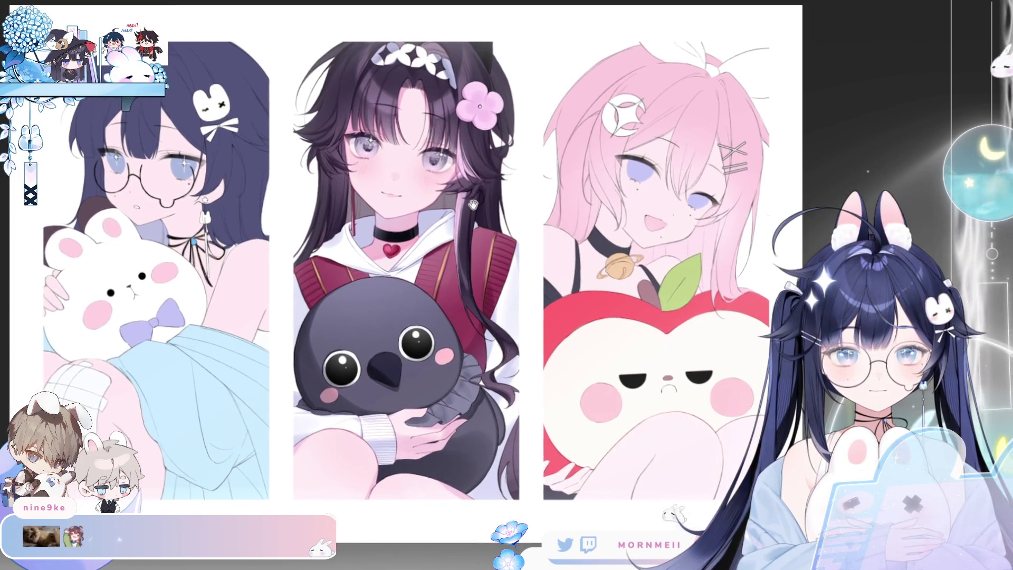